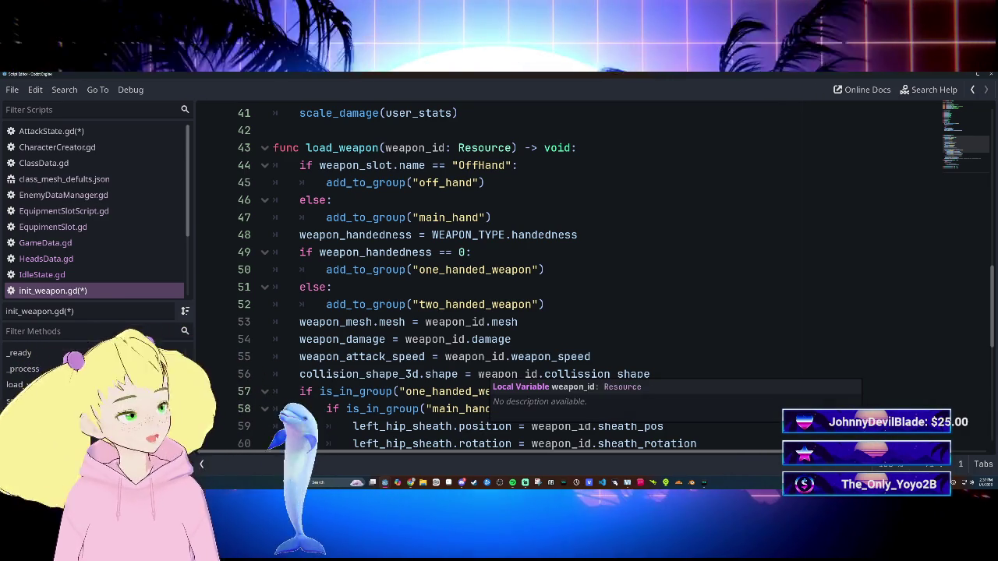
# Step: Open AttackState.gd from the script list and save all scripts with Ctrl+S
pyautogui.moveTo(484, 367)
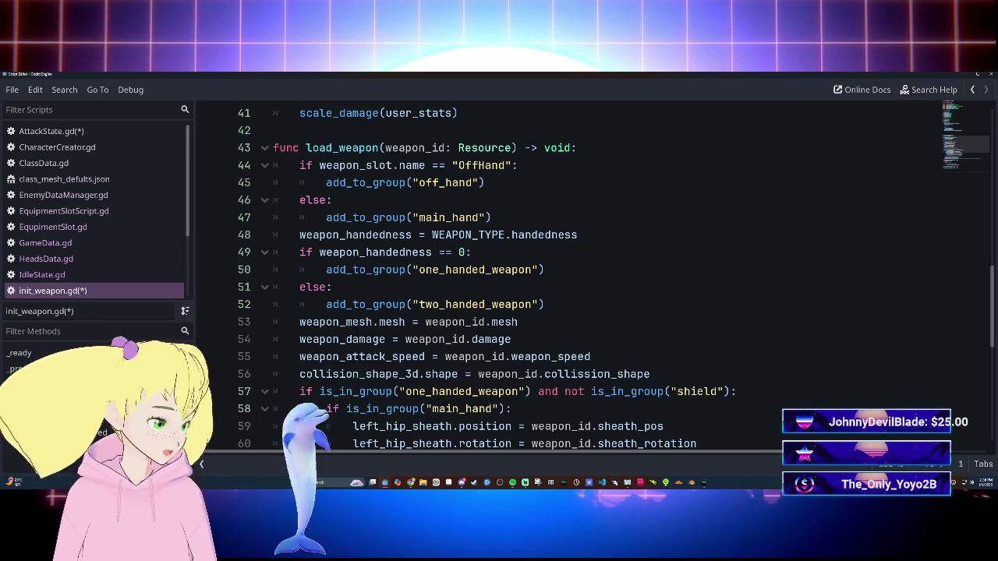
pyautogui.scroll(12, 592, 277)
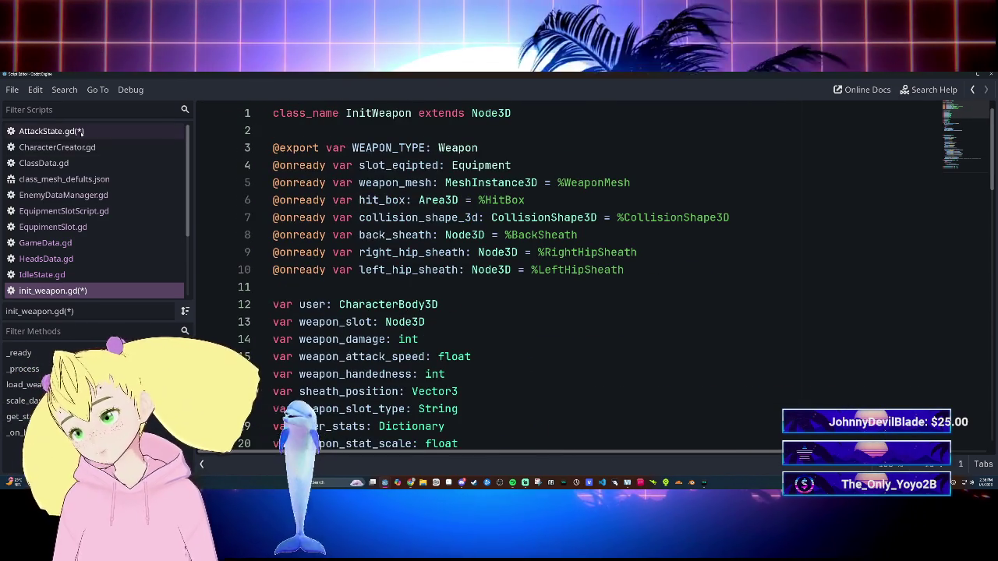
pyautogui.click(117, 131)
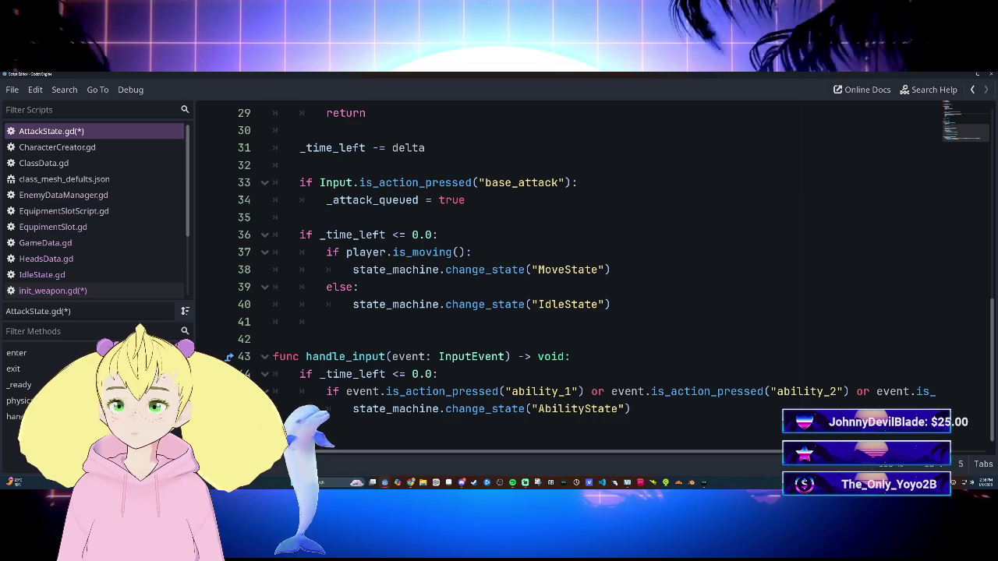
pyautogui.click(300, 218)
pyautogui.hotkey('ctrl', 's')
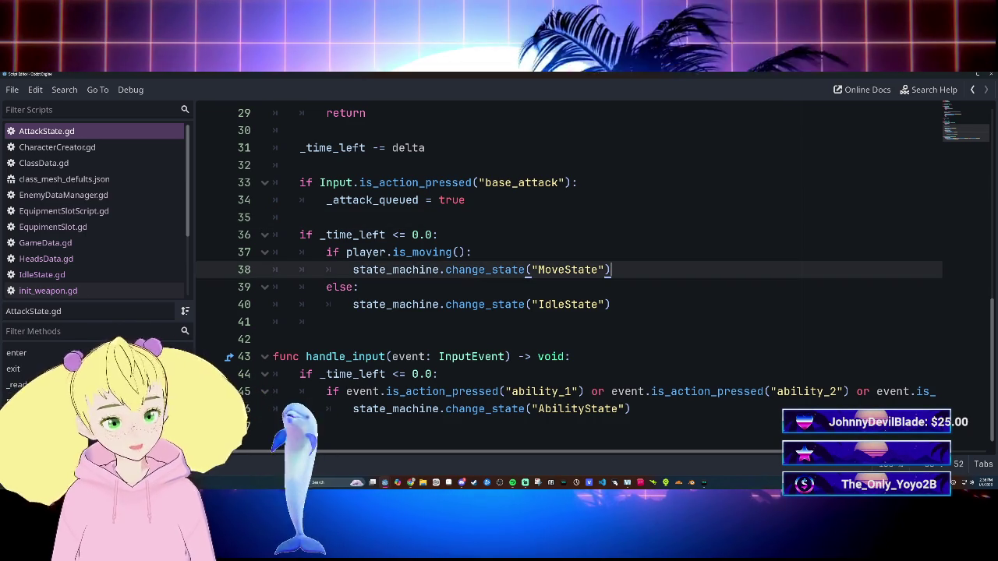
pyautogui.click(439, 234)
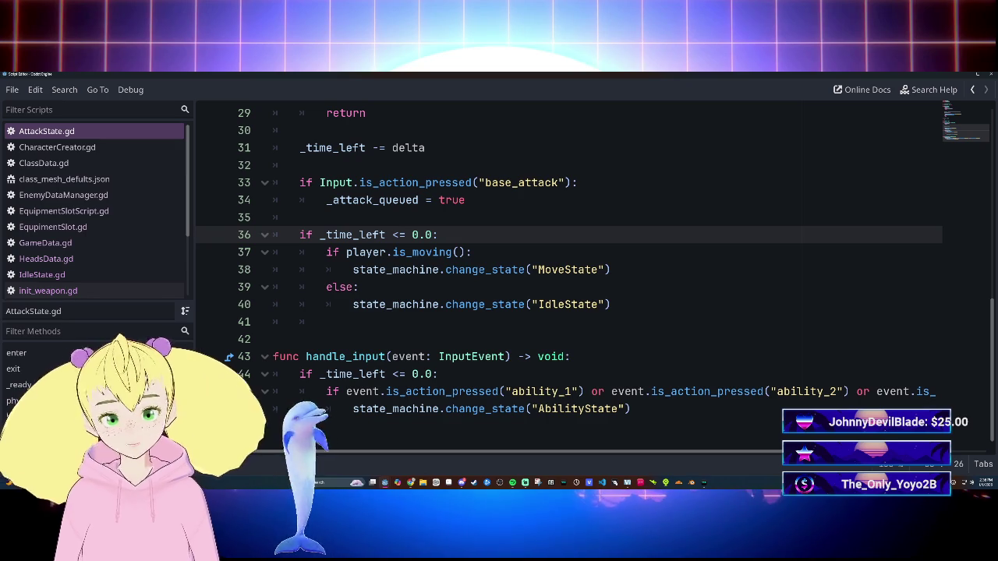
pyautogui.scroll(2, 569, 273)
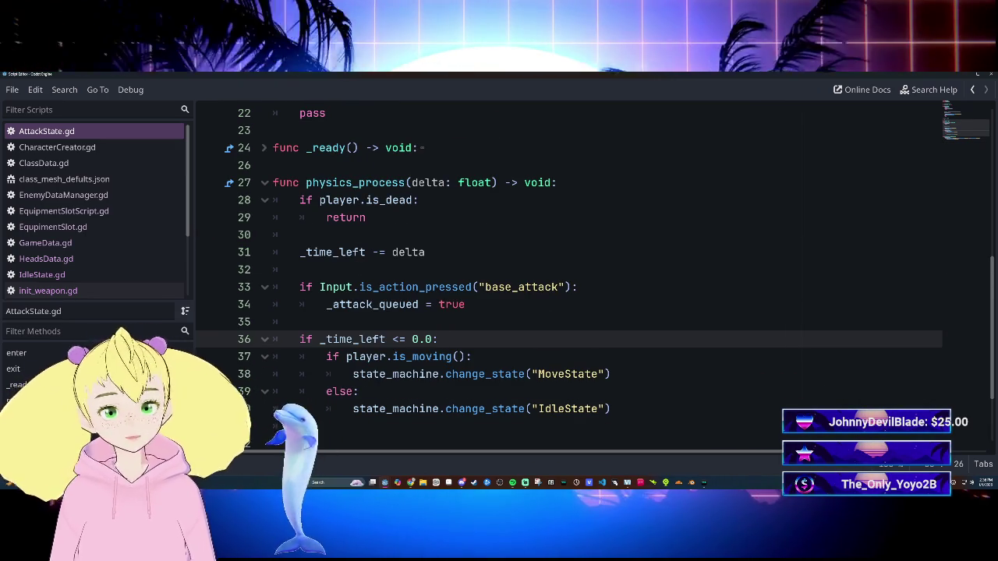
pyautogui.scroll(7, 569, 273)
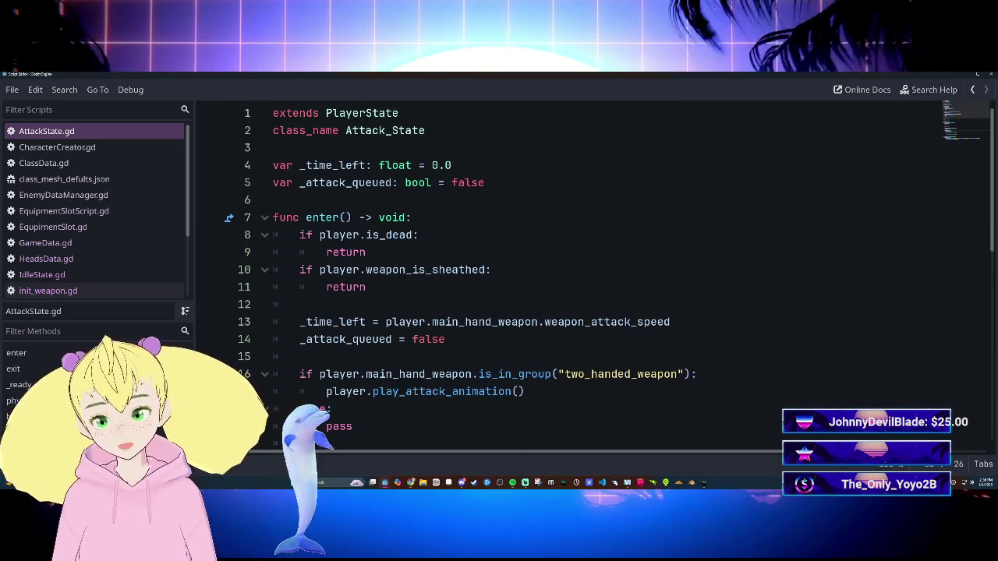
pyautogui.scroll(-5, 569, 273)
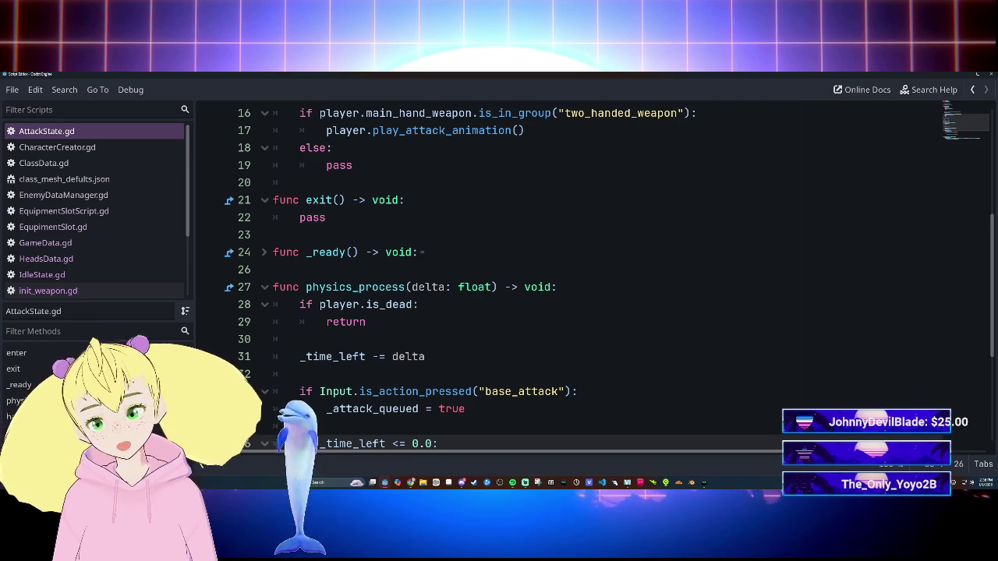
pyautogui.scroll(-4, 570, 273)
pyautogui.scroll(9, 569, 272)
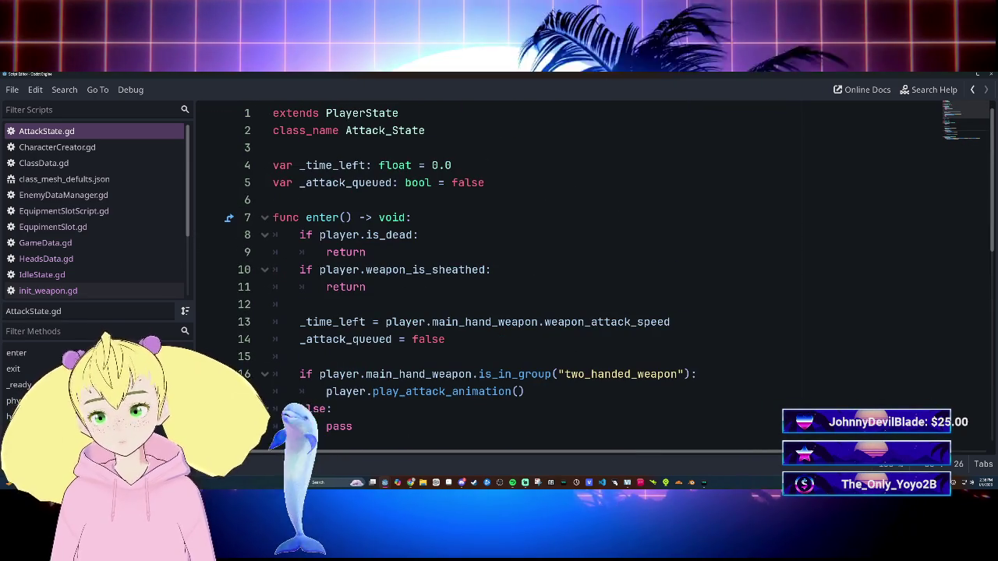
pyautogui.scroll(-9, 569, 272)
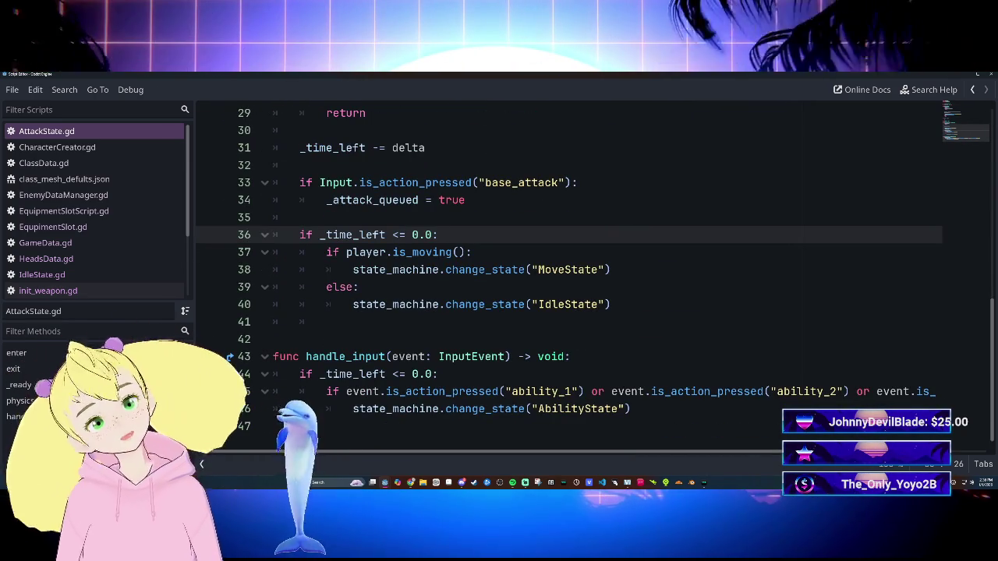
pyautogui.scroll(2, 569, 280)
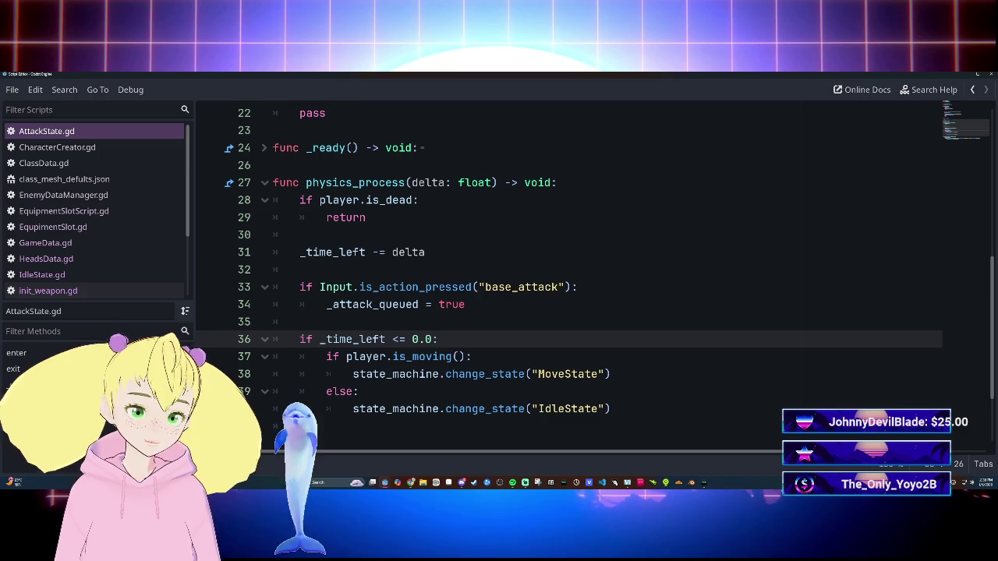
pyautogui.scroll(-2, 569, 280)
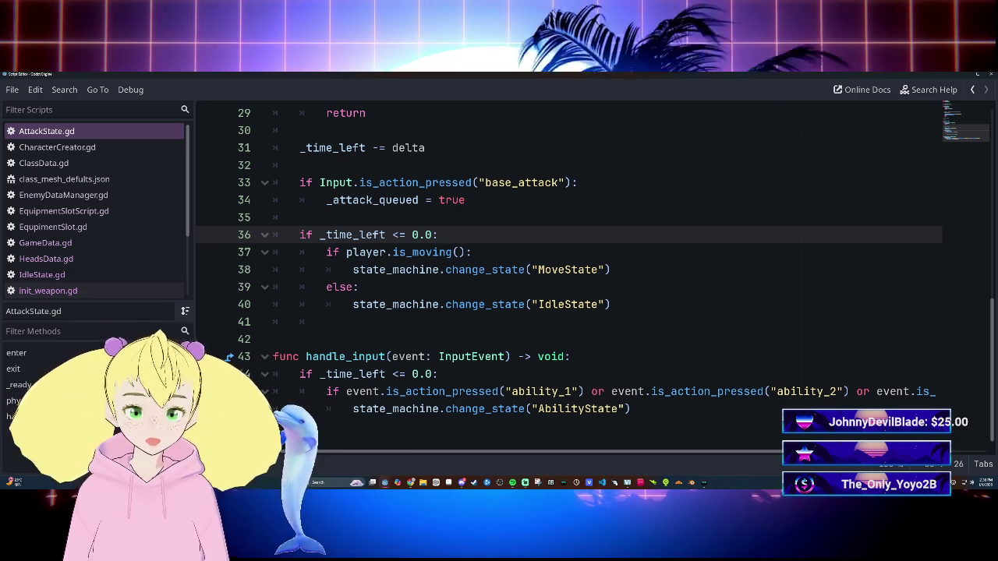
# Step: Type a test weapon.damge() call on empty line 42 of AttackState.gd
pyautogui.click(273, 340)
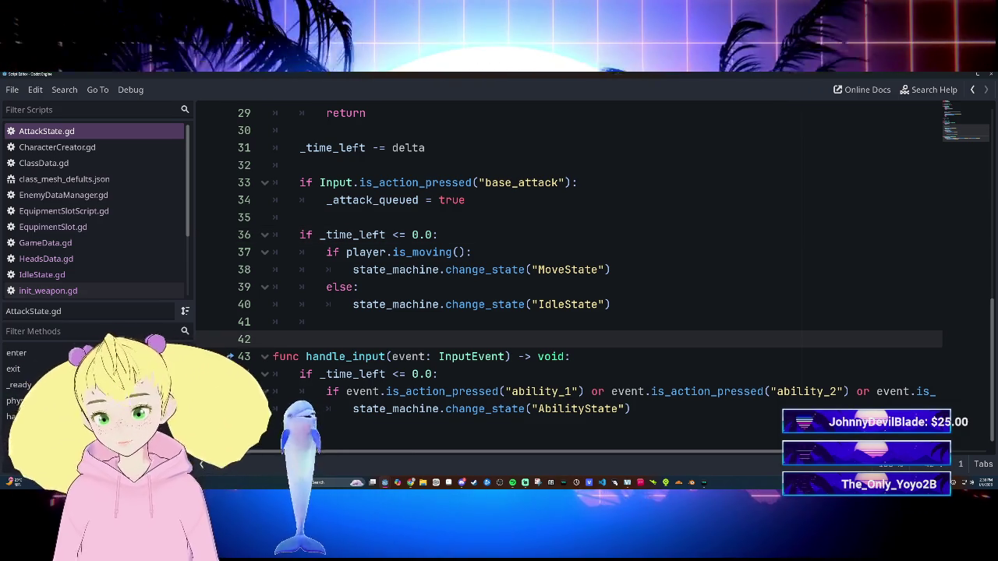
pyautogui.write('what')
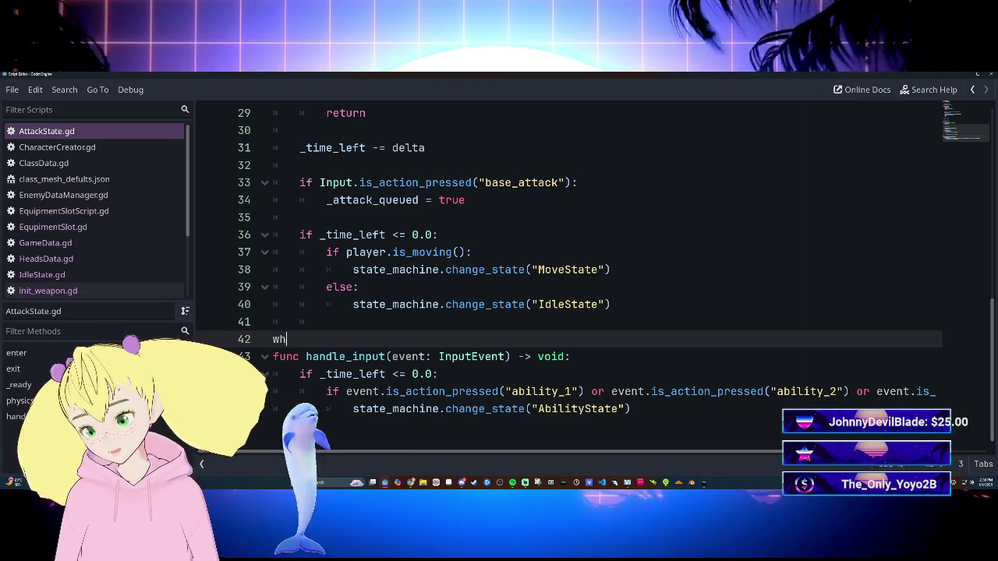
pyautogui.press('BackSpace')
pyautogui.press('BackSpace')
pyautogui.press('BackSpace')
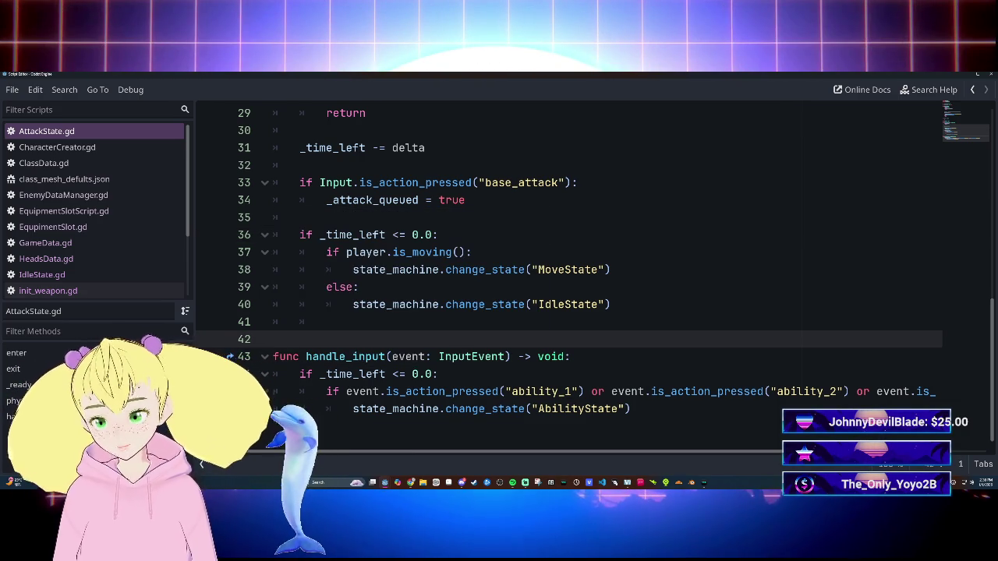
pyautogui.write('w')
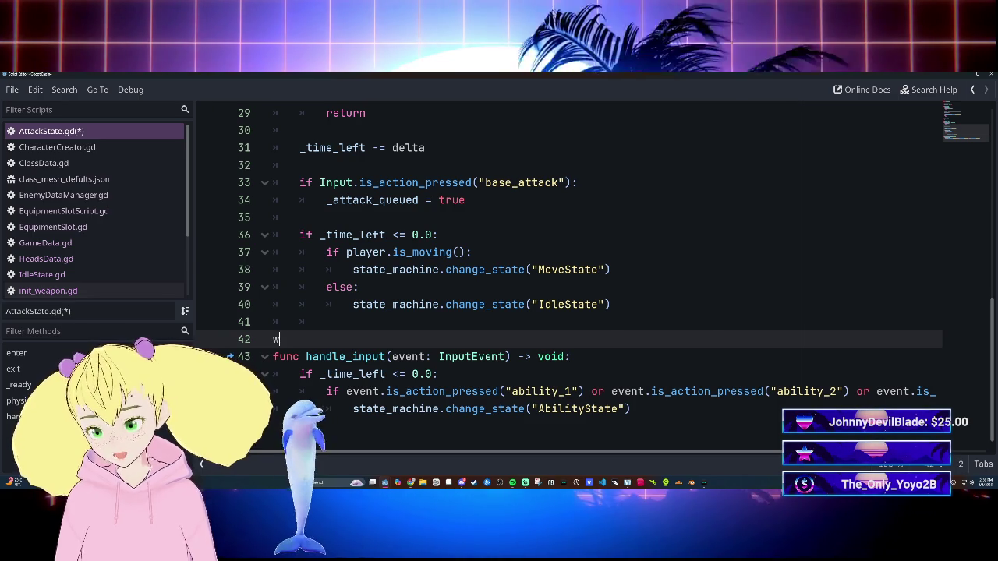
pyautogui.write('eapon.')
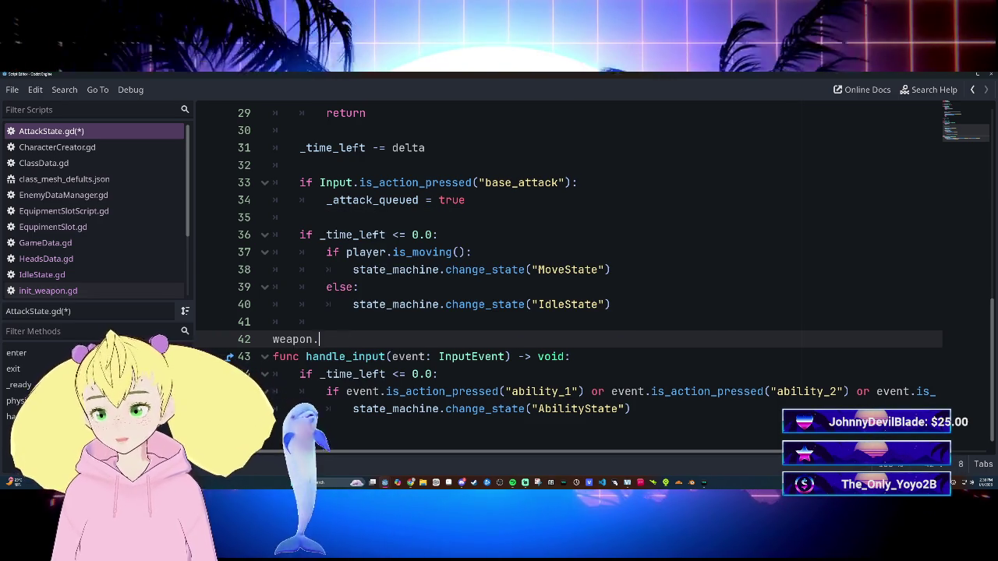
pyautogui.write('damge')
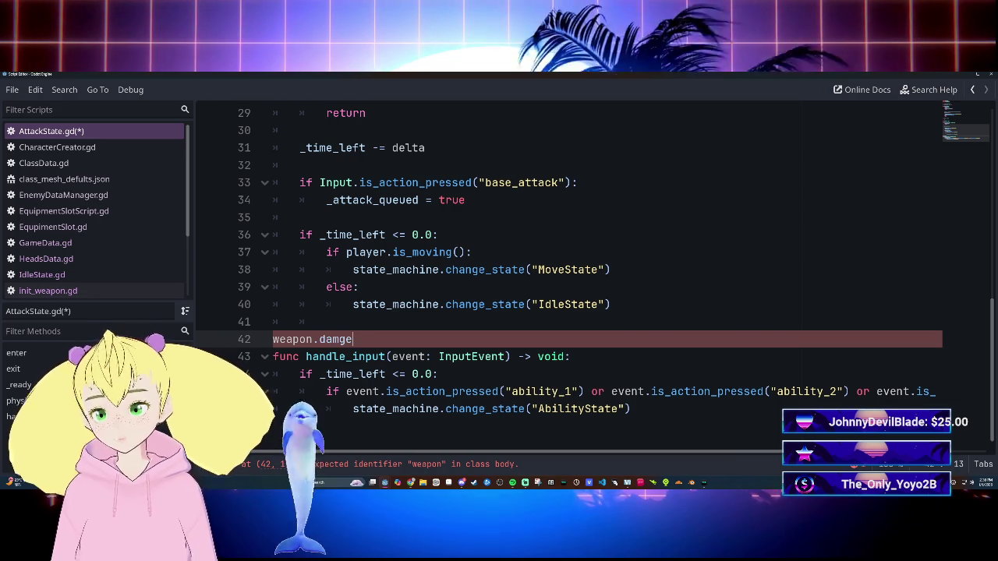
pyautogui.write('(')
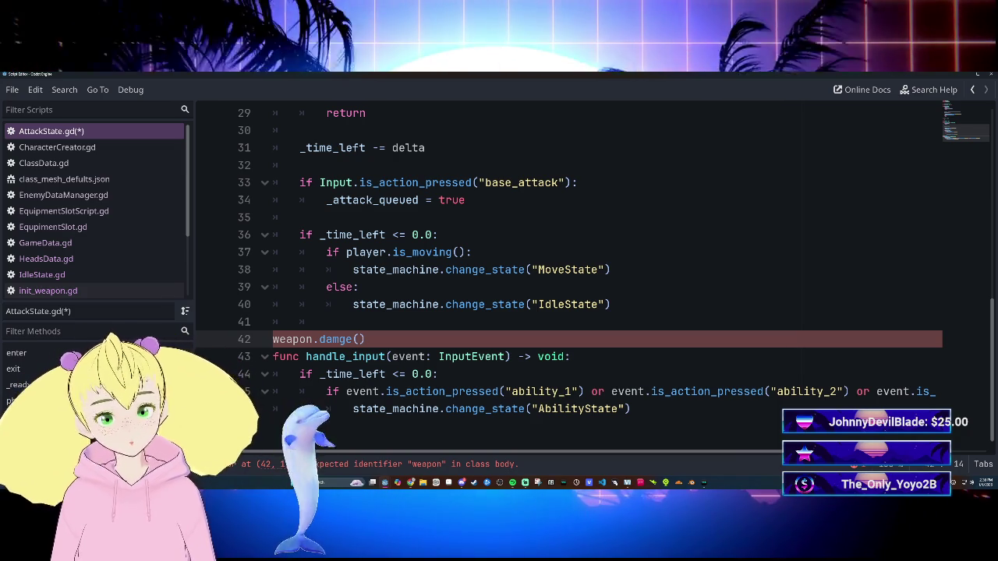
# Step: Delete the weapon.damge() line so handle_input begins on line 42
pyautogui.click(366, 340)
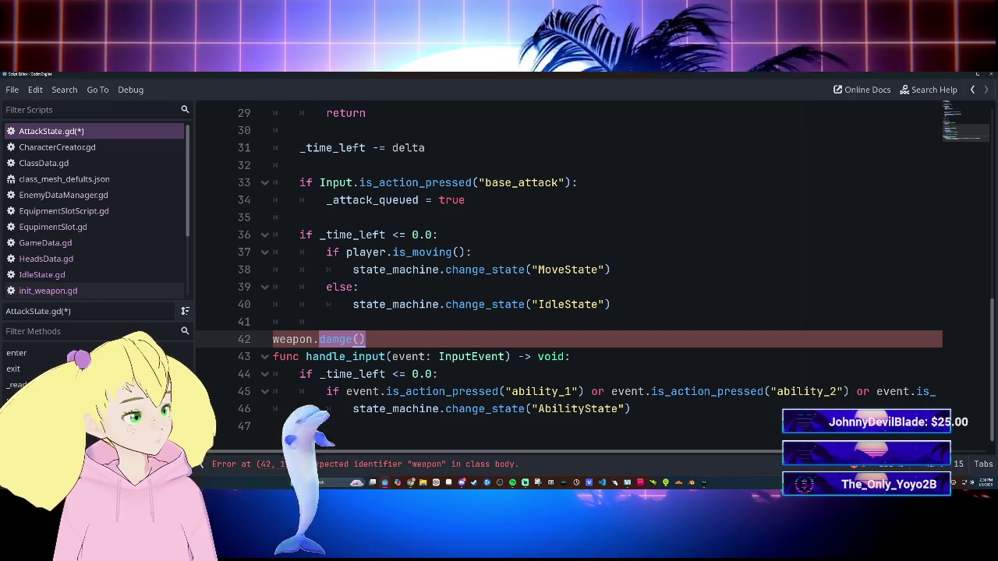
pyautogui.click(353, 339)
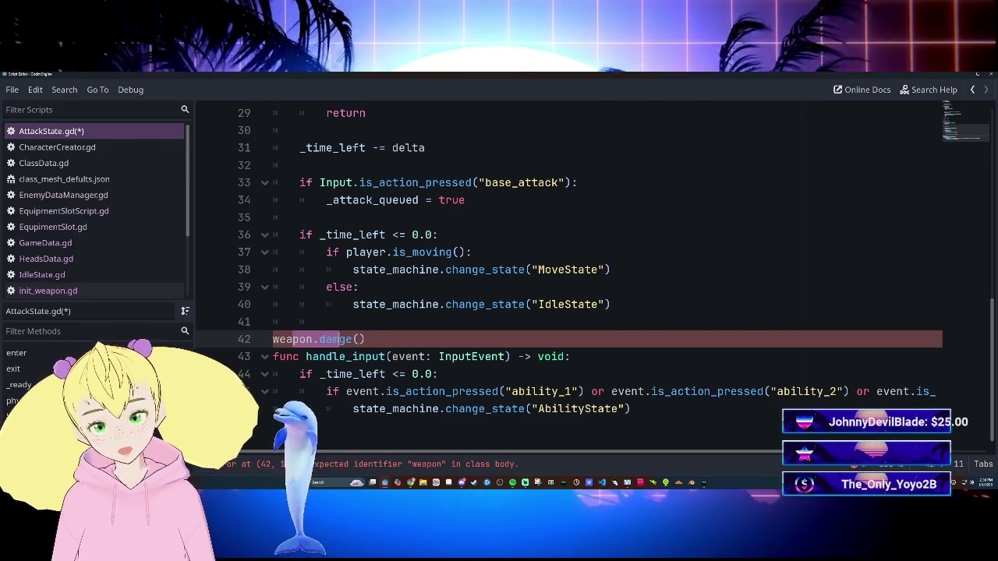
pyautogui.press('End')
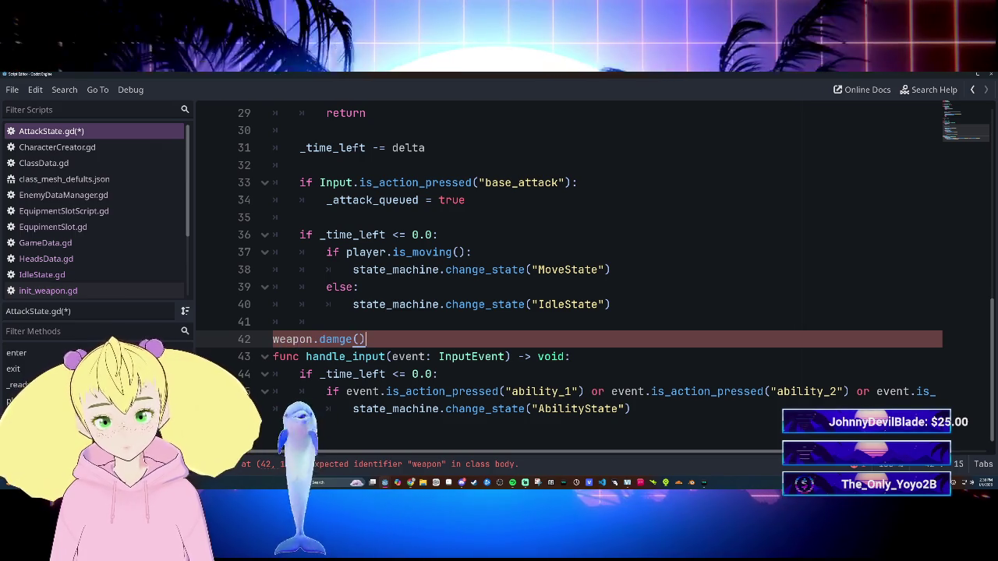
pyautogui.click(273, 339)
pyautogui.press('BackSpace')
pyautogui.press('BackSpace')
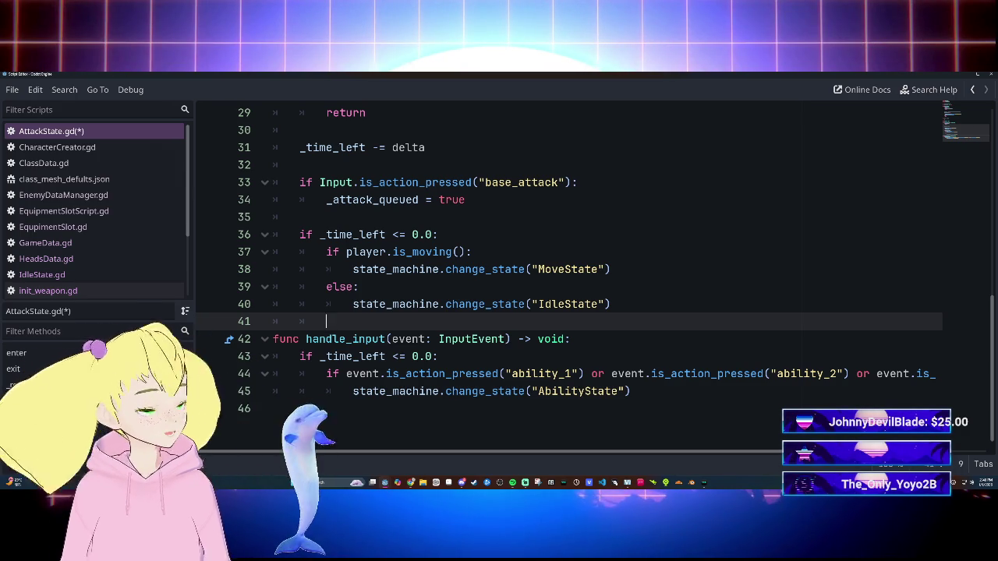
# Step: Review AttackState.gd around handle_input, undoing and redoing the last edit
pyautogui.moveTo(433, 252)
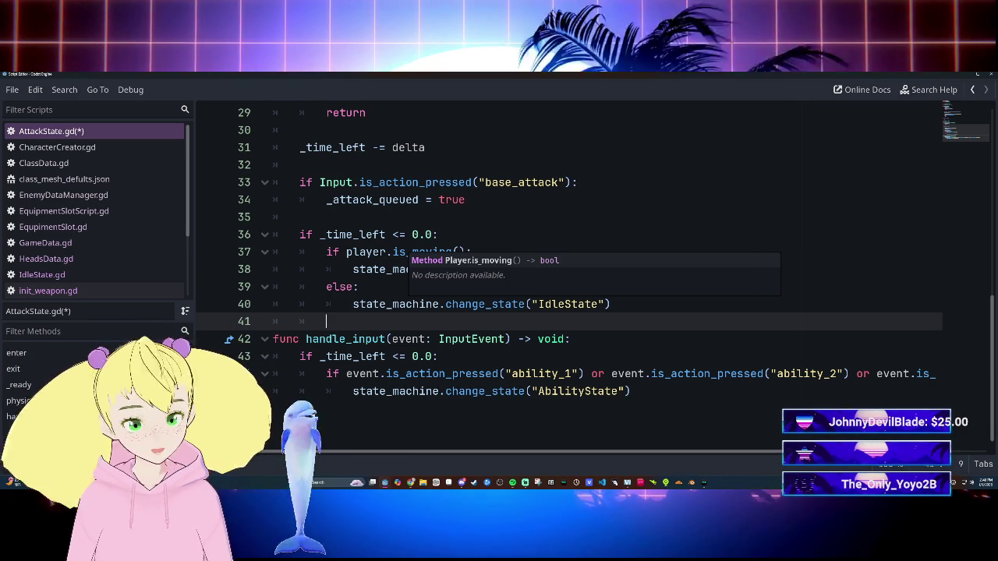
pyautogui.scroll(5, 569, 277)
pyautogui.scroll(-5, 569, 277)
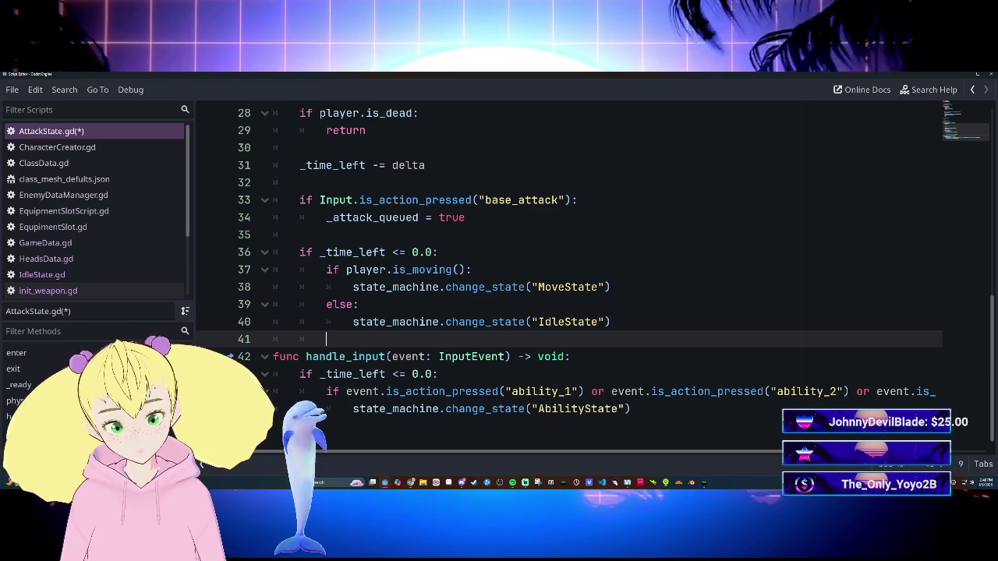
pyautogui.scroll(4, 569, 273)
pyautogui.scroll(3, 569, 273)
pyautogui.scroll(-4, 569, 273)
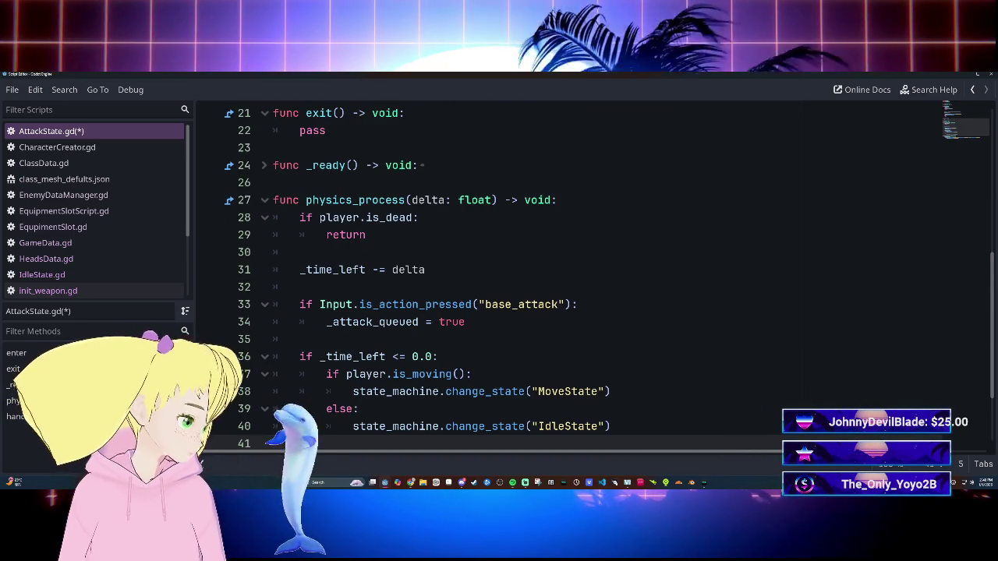
pyautogui.scroll(-2, 570, 273)
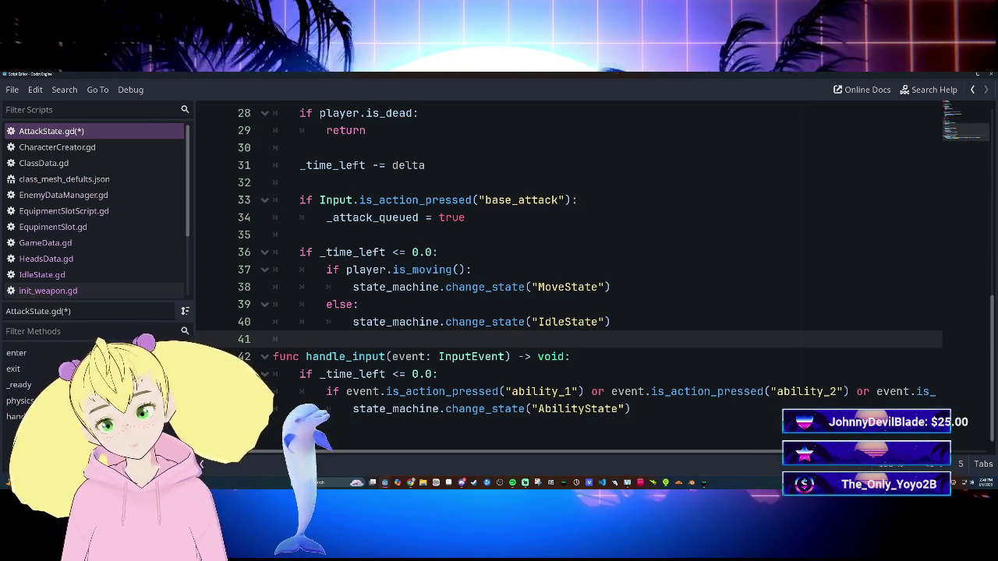
pyautogui.scroll(5, 569, 273)
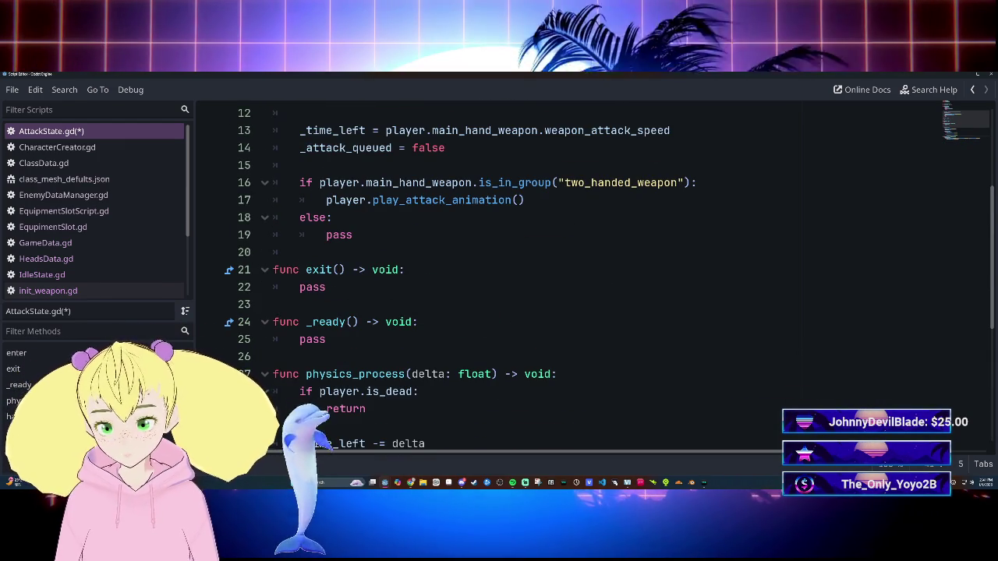
pyautogui.scroll(4, 569, 273)
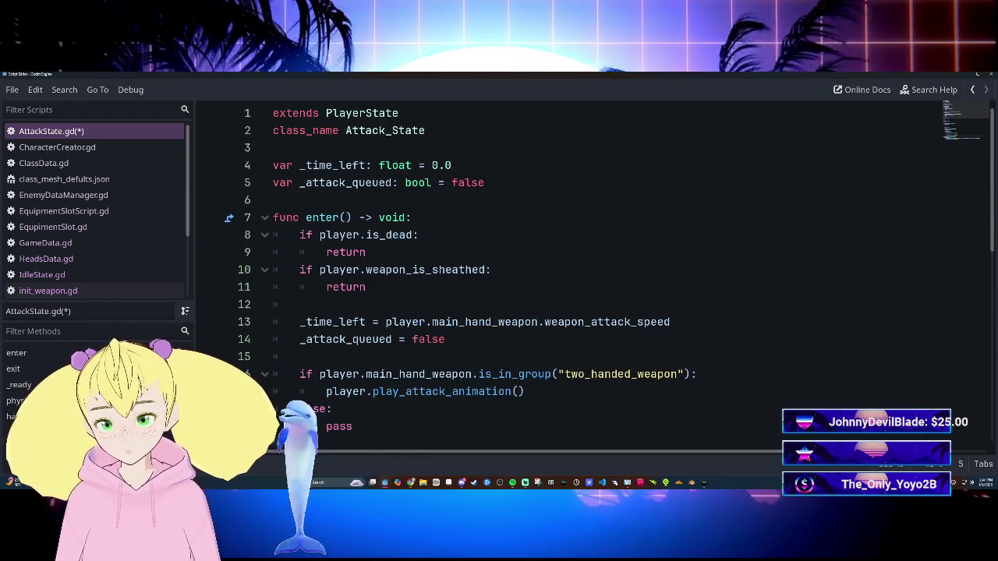
pyautogui.scroll(-4, 569, 273)
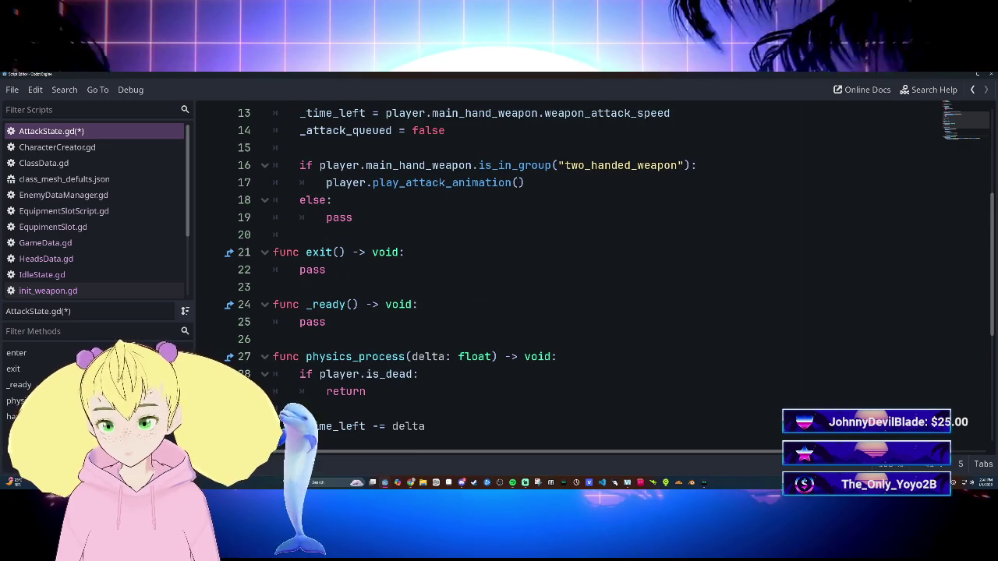
pyautogui.click(274, 339)
pyautogui.scroll(-5, 569, 273)
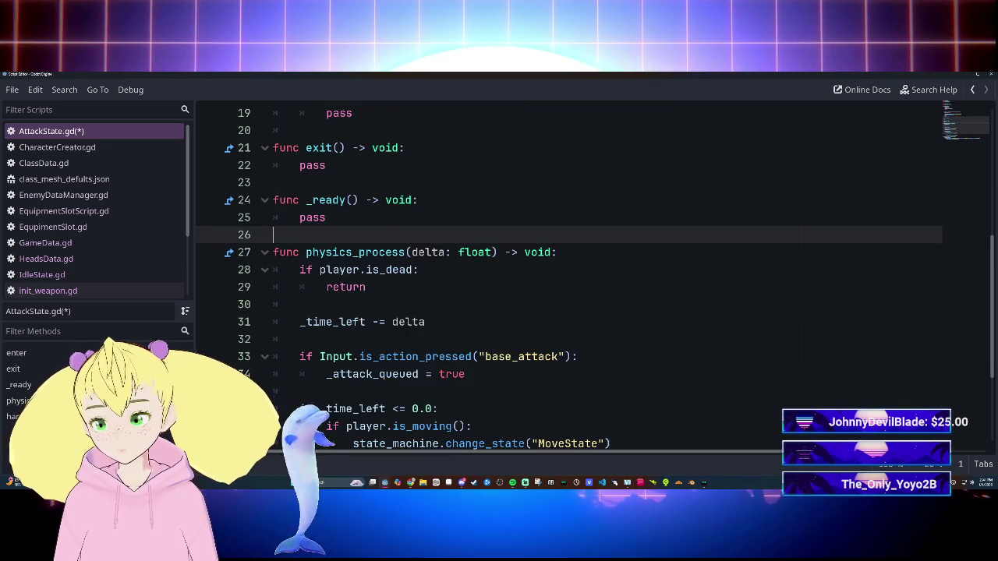
pyautogui.click(508, 356)
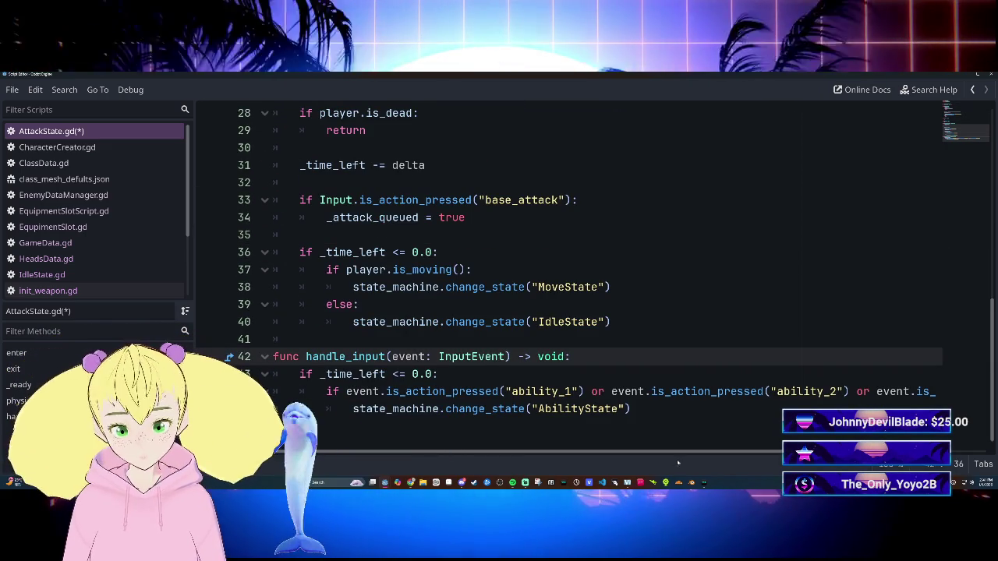
pyautogui.hotkey('ctrl', 'z')
pyautogui.hotkey('ctrl', 'z')
pyautogui.hotkey('ctrl', 'y')
pyautogui.hotkey('ctrl', 'y')
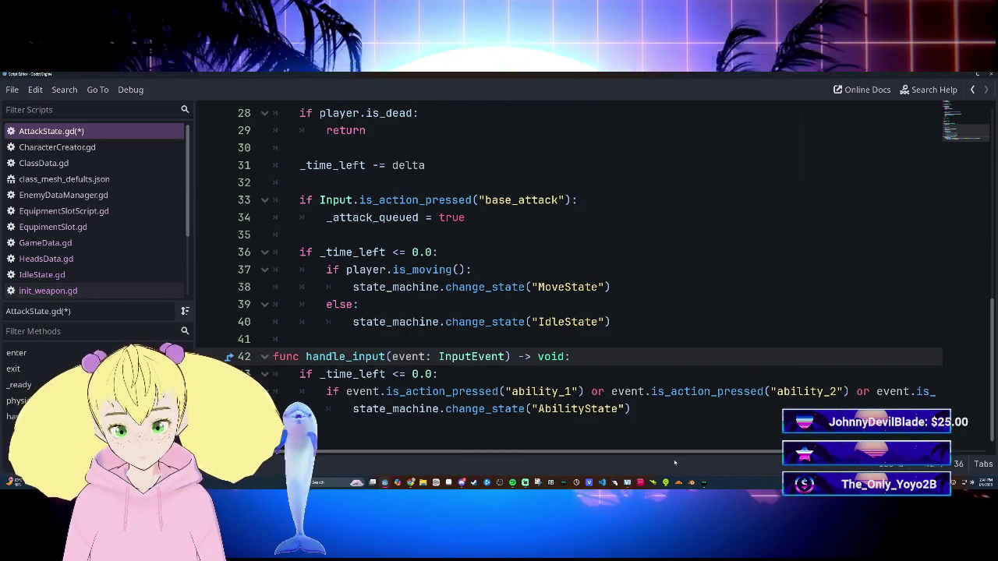
# Step: Save AttackState.gd after briefly checking CharacterCreator.gd
pyautogui.hscroll(3, 675, 464)
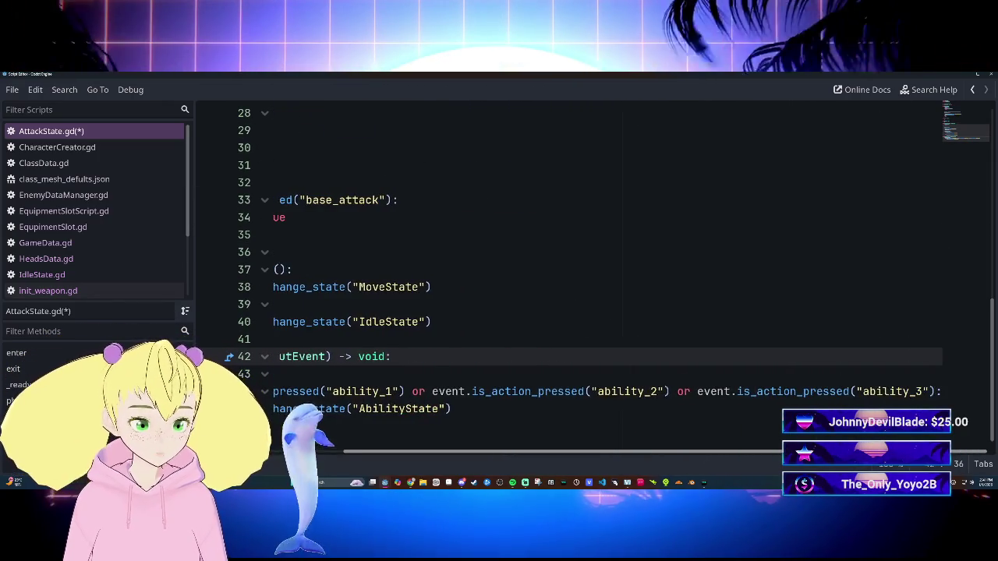
pyautogui.hscroll(-3, 594, 441)
pyautogui.click(82, 148)
pyautogui.click(94, 134)
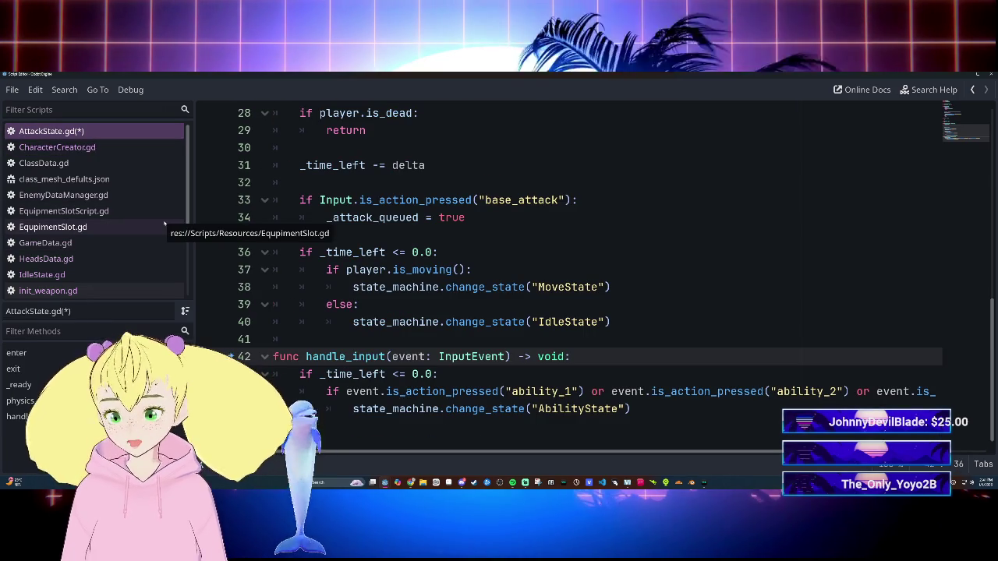
pyautogui.hotkey('ctrl', 's')
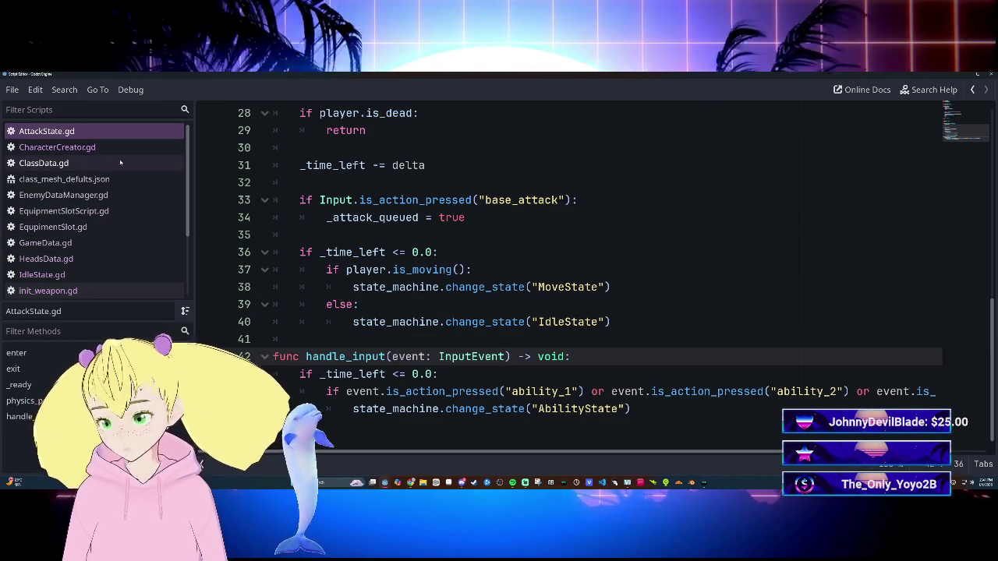
# Step: Open Player.gd and scroll down to the print(get_groups()) weapon lines
pyautogui.click(70, 163)
pyautogui.click(70, 147)
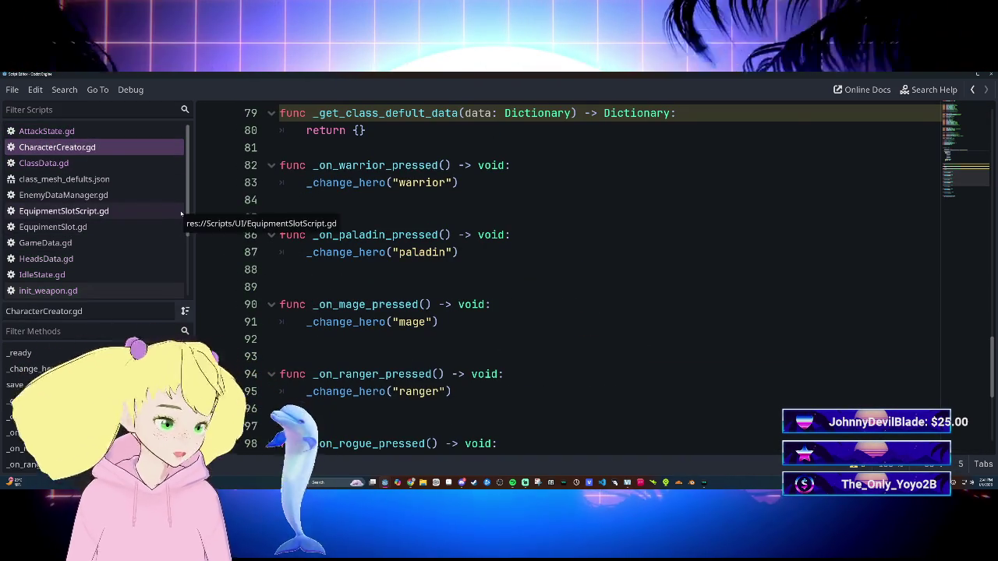
pyautogui.scroll(-2, 94, 211)
pyautogui.click(42, 209)
pyautogui.click(36, 273)
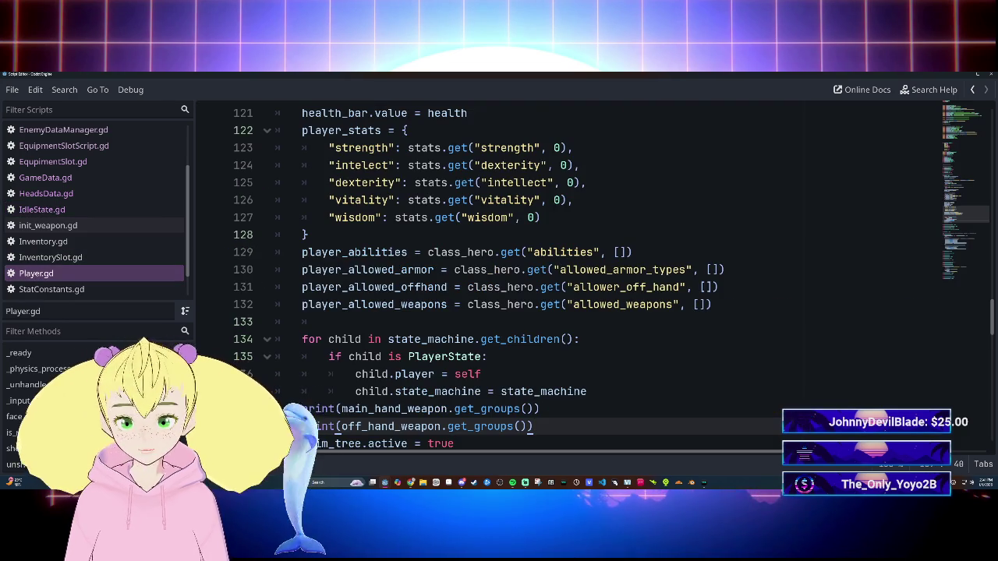
pyautogui.scroll(-1, 612, 303)
pyautogui.scroll(-3, 569, 273)
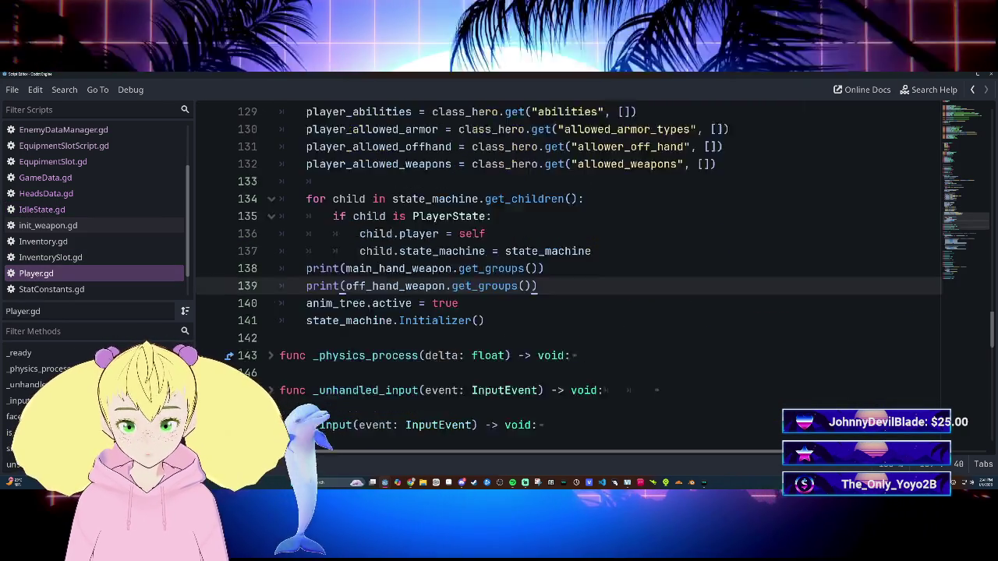
# Step: Save the open scene and launch the game with F6
pyautogui.scroll(3, 569, 273)
pyautogui.hotkey('alt', 'Tab')
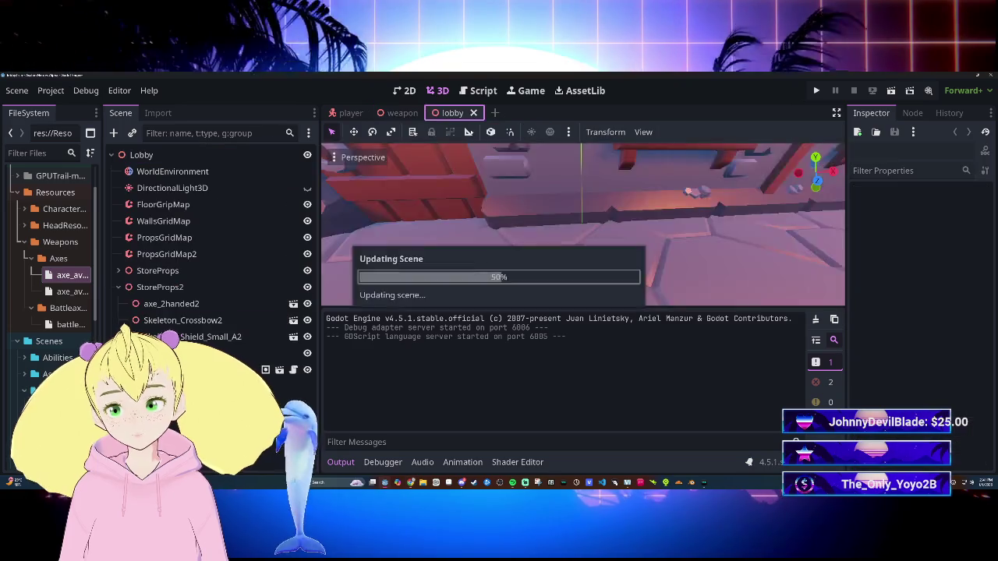
pyautogui.hotkey('ctrl', 's')
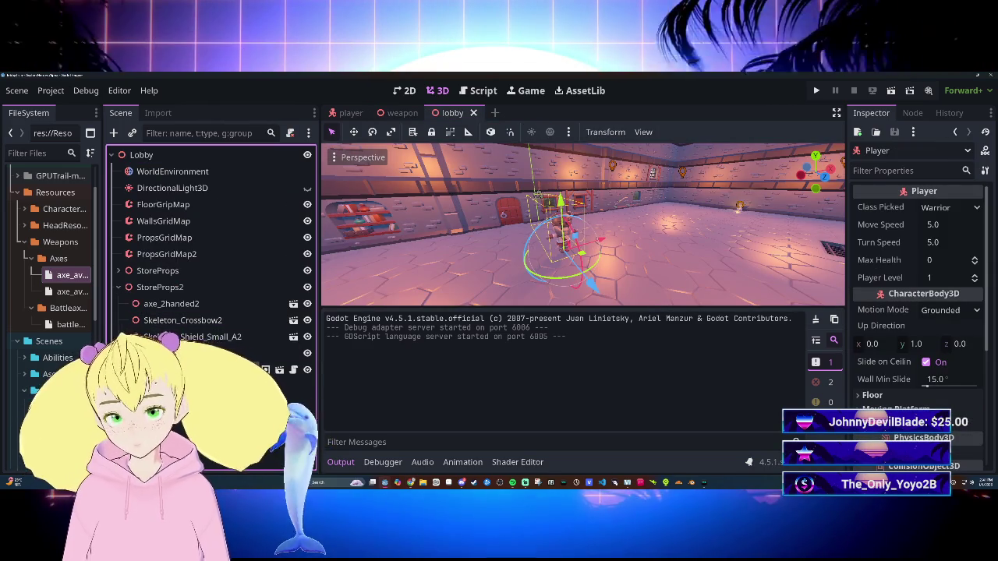
pyautogui.press('F6')
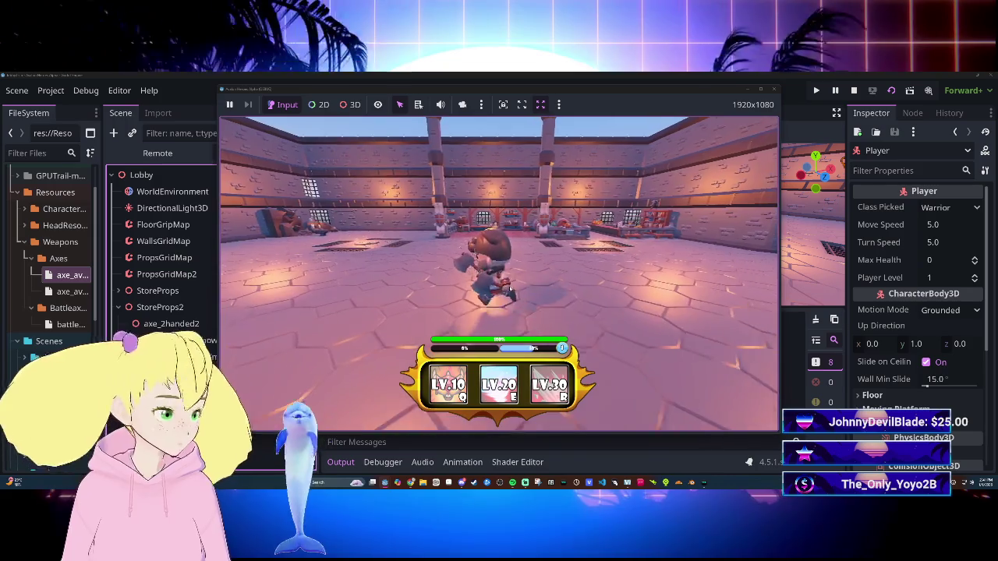
# Step: Walk the warrior forward, back, left and right around the lobby, then stop with F8
pyautogui.press('w')
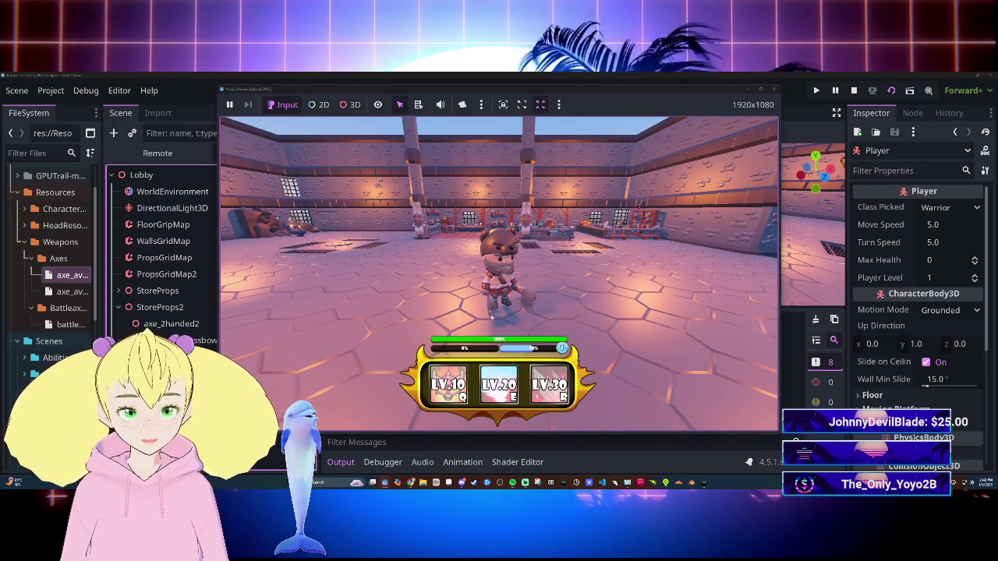
pyautogui.press('w')
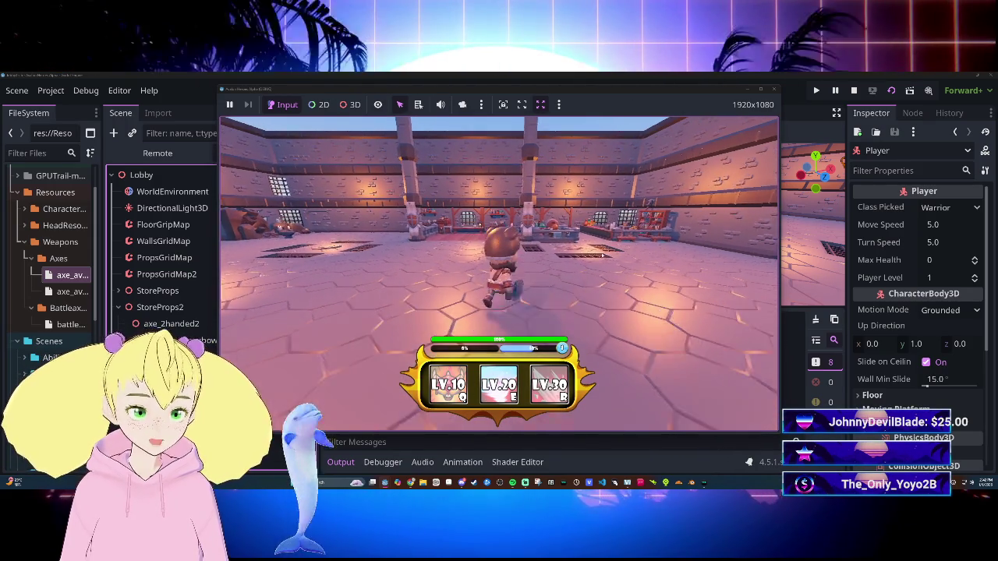
pyautogui.press('s')
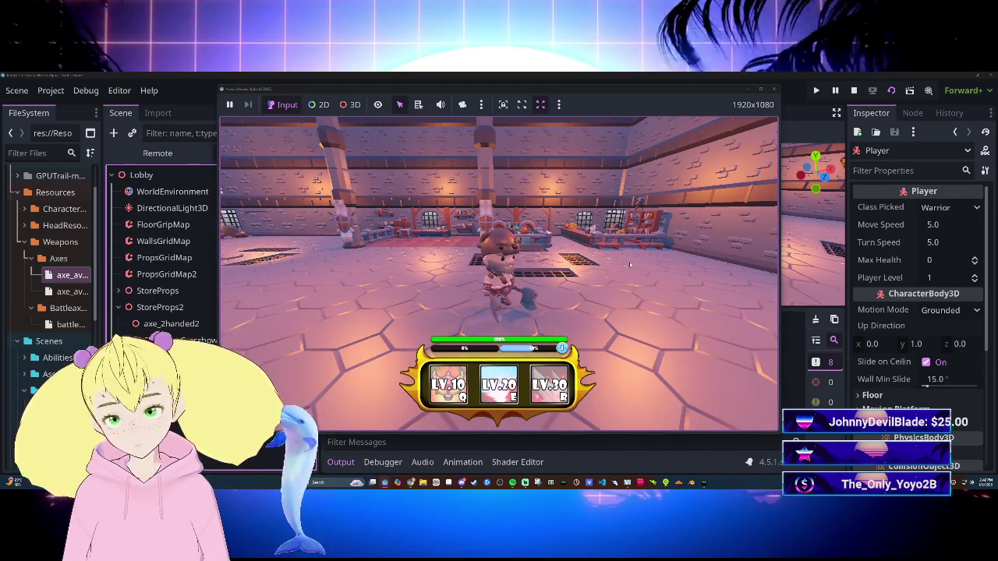
pyautogui.press('w')
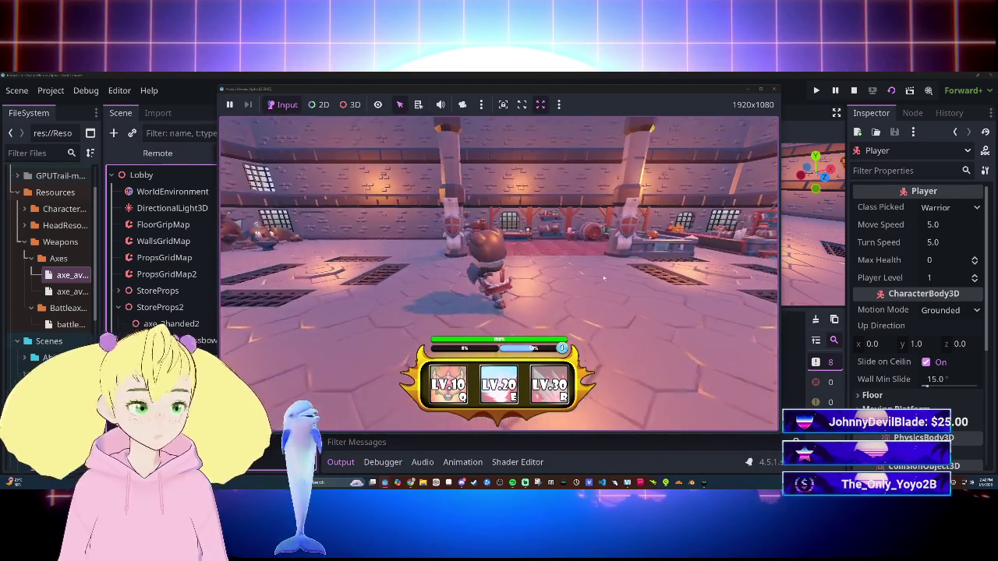
pyautogui.press('s')
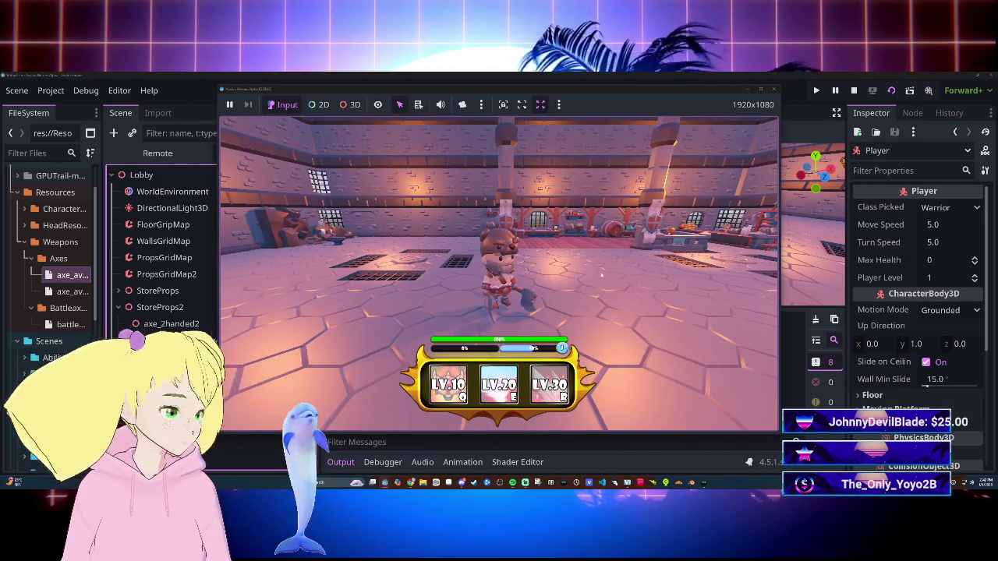
pyautogui.press('w')
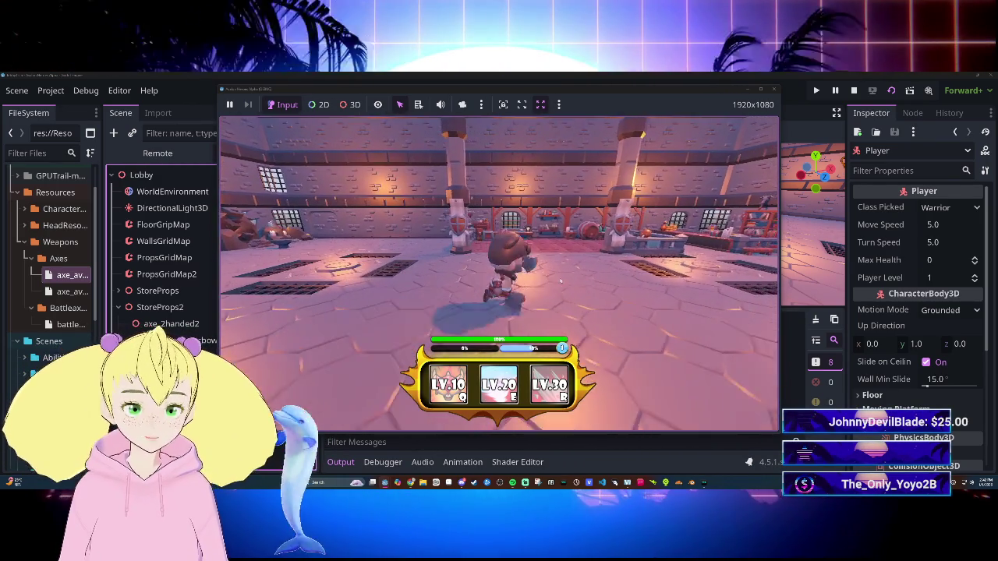
pyautogui.press('s')
pyautogui.press('a')
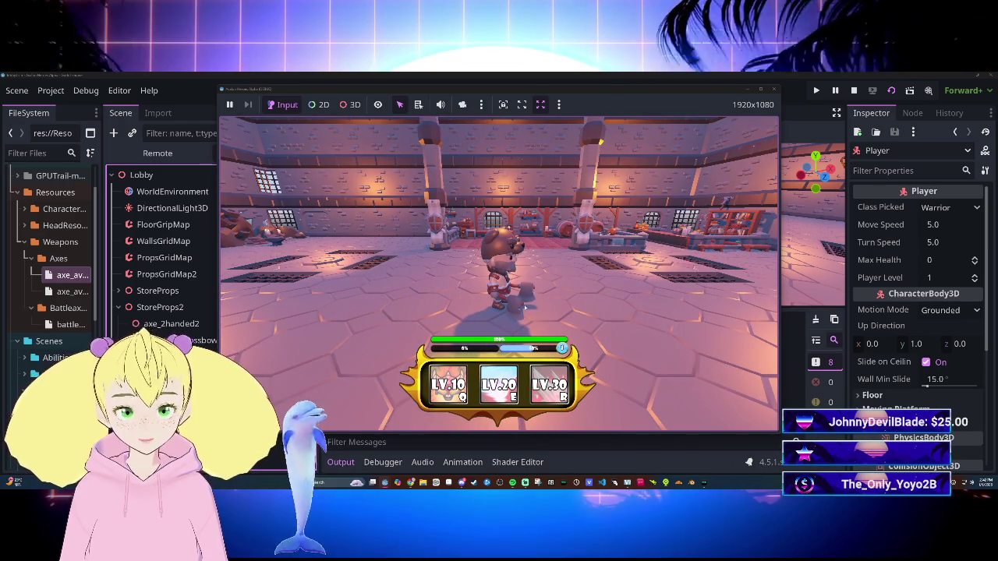
pyautogui.press('d')
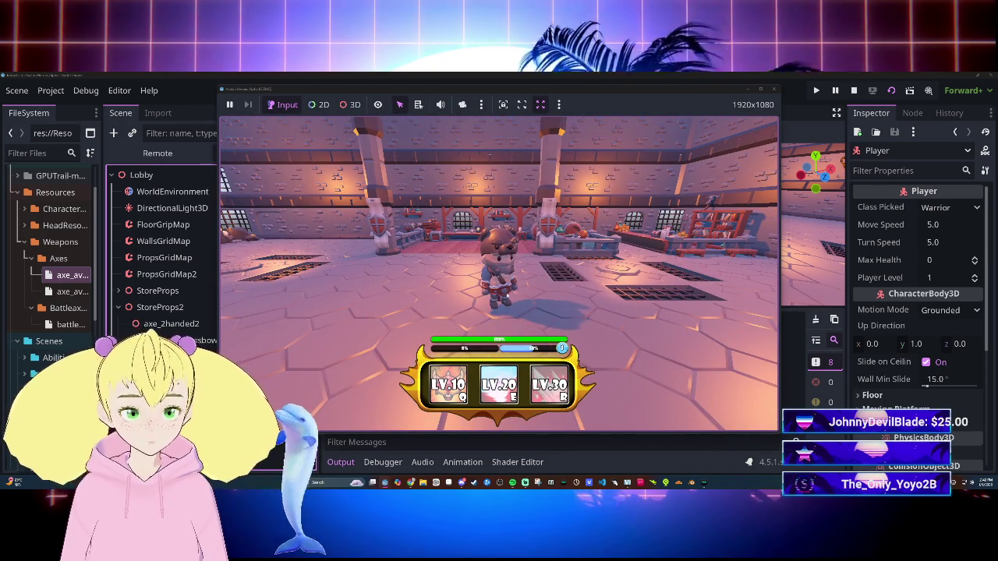
pyautogui.press('d')
pyautogui.press('d')
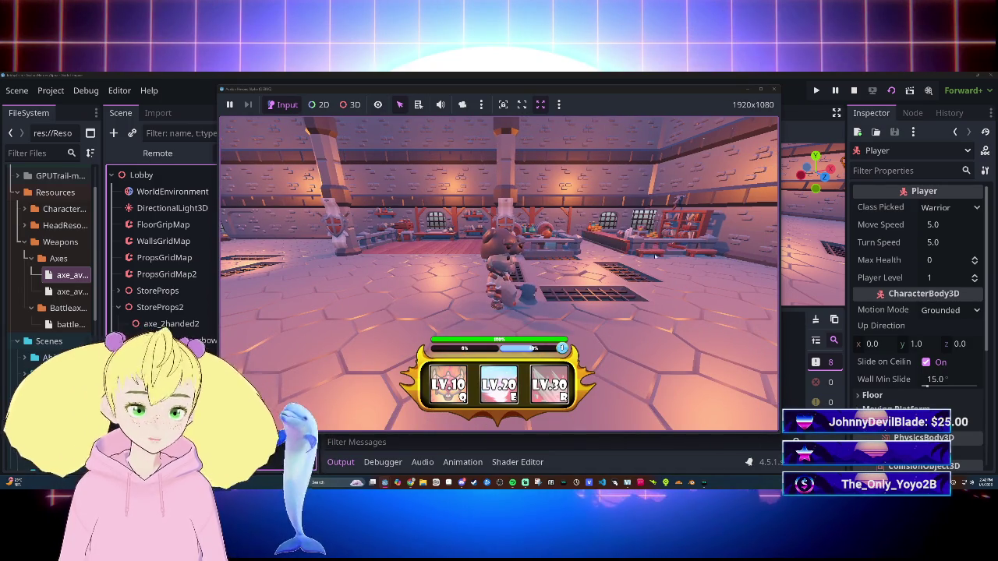
pyautogui.press('d')
pyautogui.press('F8')
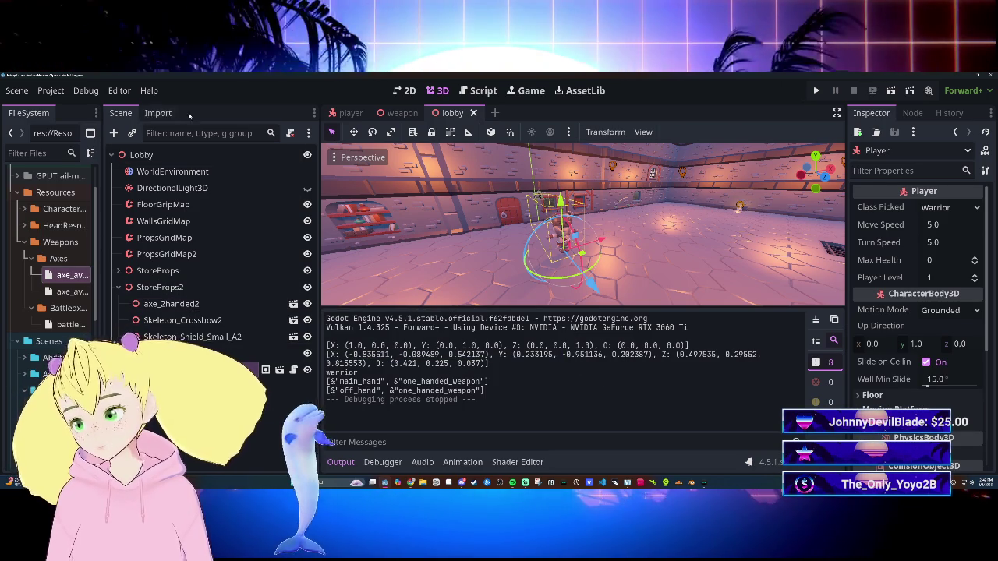
# Step: In the player scene, select the printed transform basis values in Output, then view the weapon scene
pyautogui.click(350, 112)
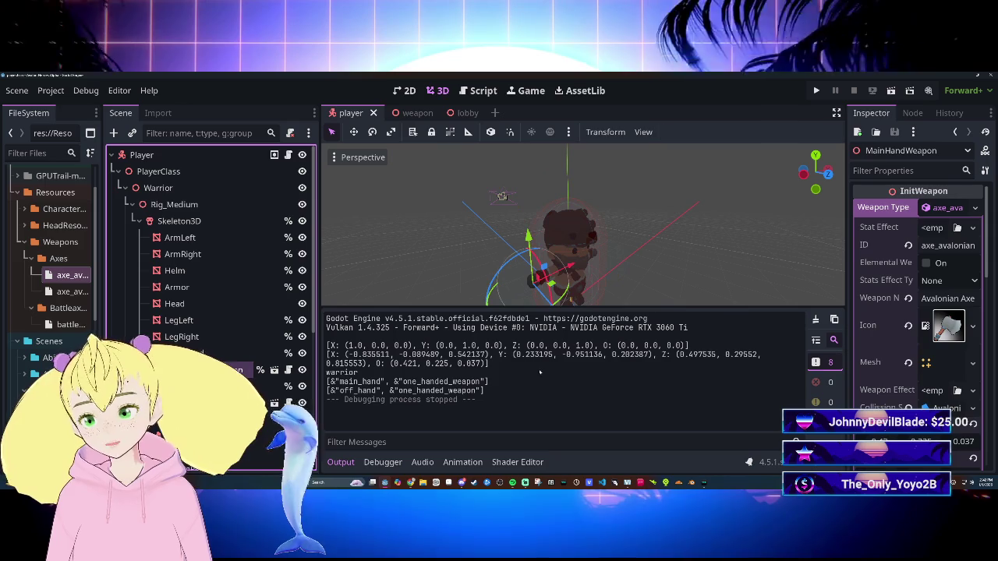
pyautogui.scroll(-4, 901, 372)
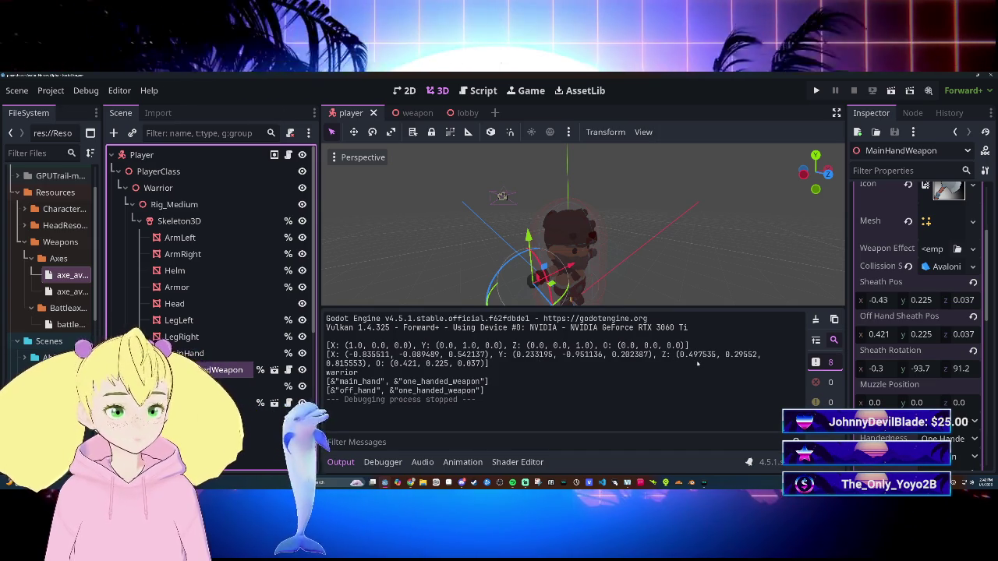
pyautogui.moveTo(676, 355); pyautogui.dragTo(743, 357)
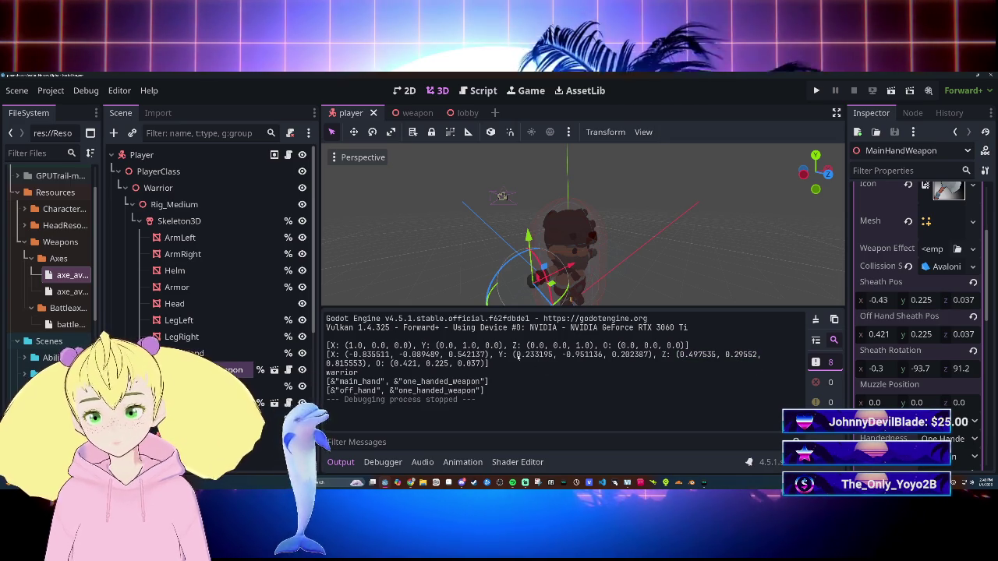
pyautogui.moveTo(518, 356); pyautogui.dragTo(679, 356)
pyautogui.click(350, 356)
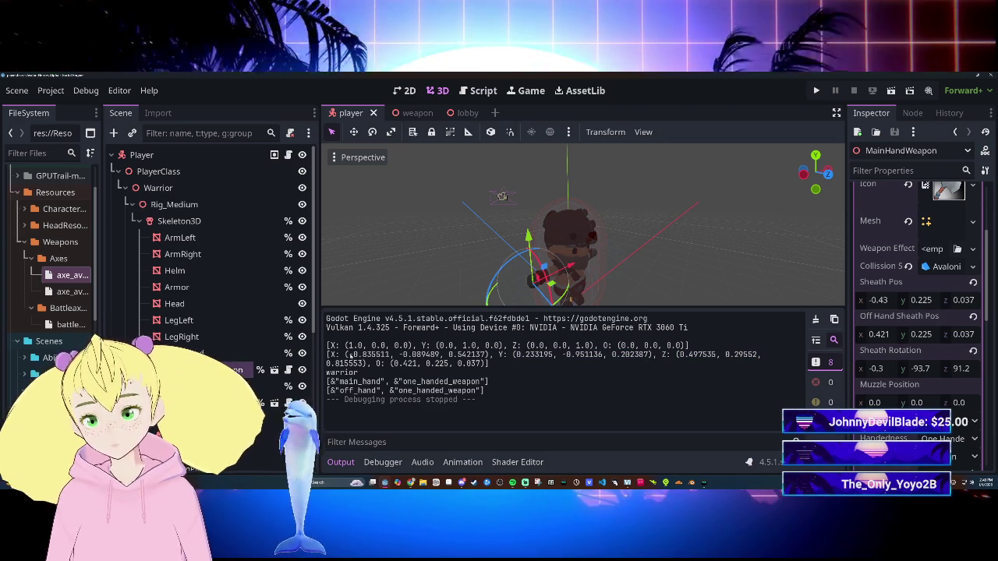
pyautogui.moveTo(485, 346); pyautogui.dragTo(499, 357)
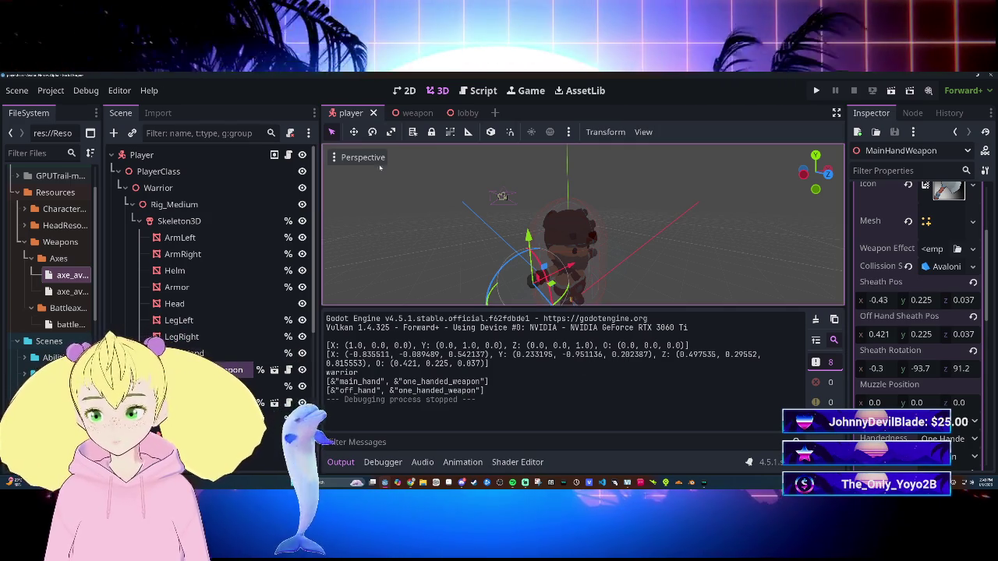
pyautogui.click(412, 113)
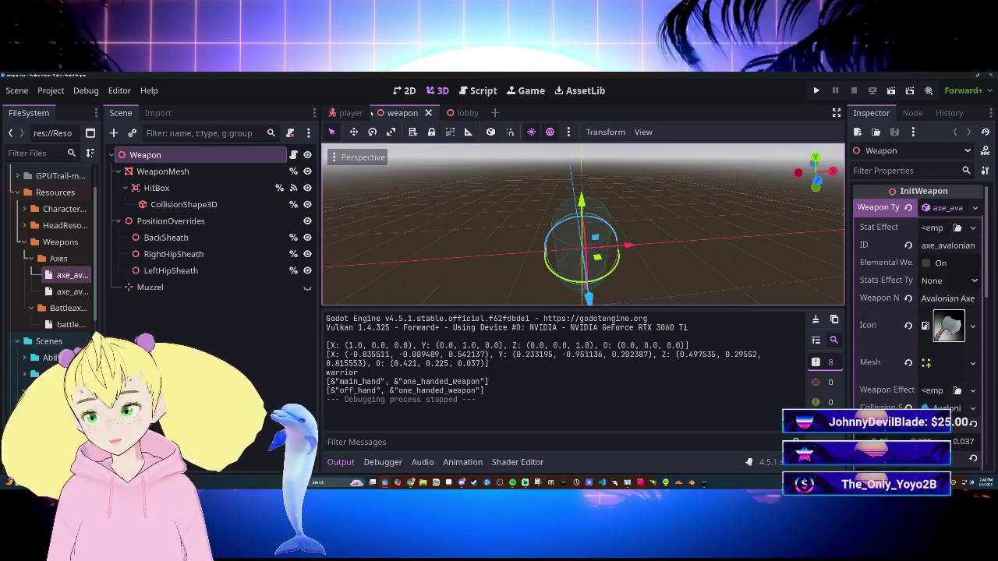
# Step: Cycle through the player, lobby and weapon scene tabs, ending on the player scene
pyautogui.click(367, 116)
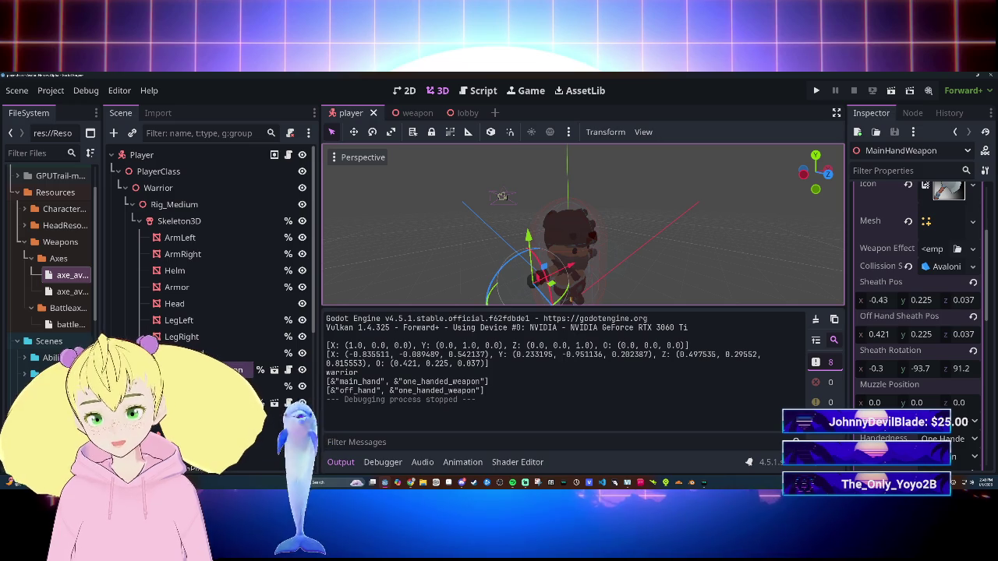
pyautogui.click(468, 113)
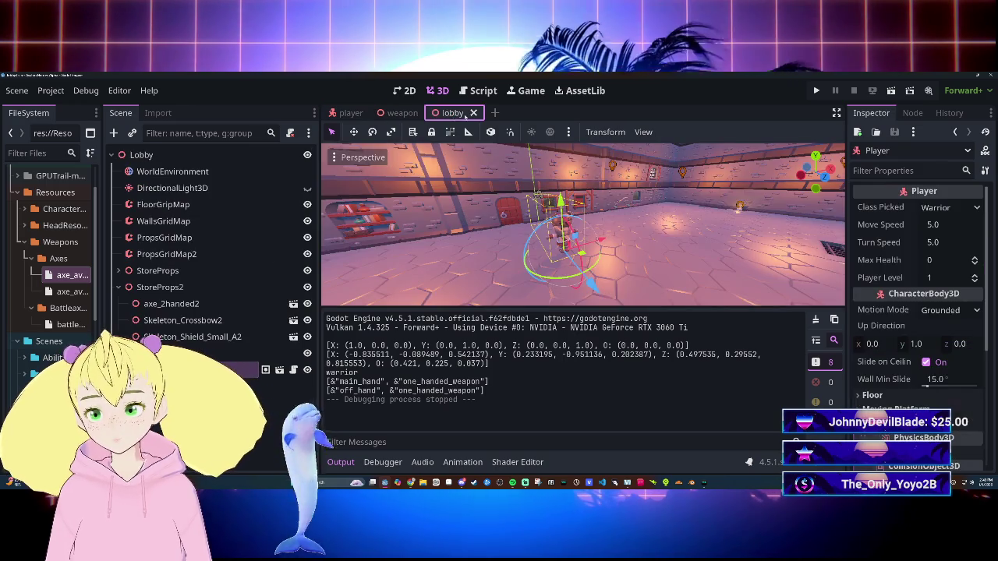
pyautogui.click(411, 113)
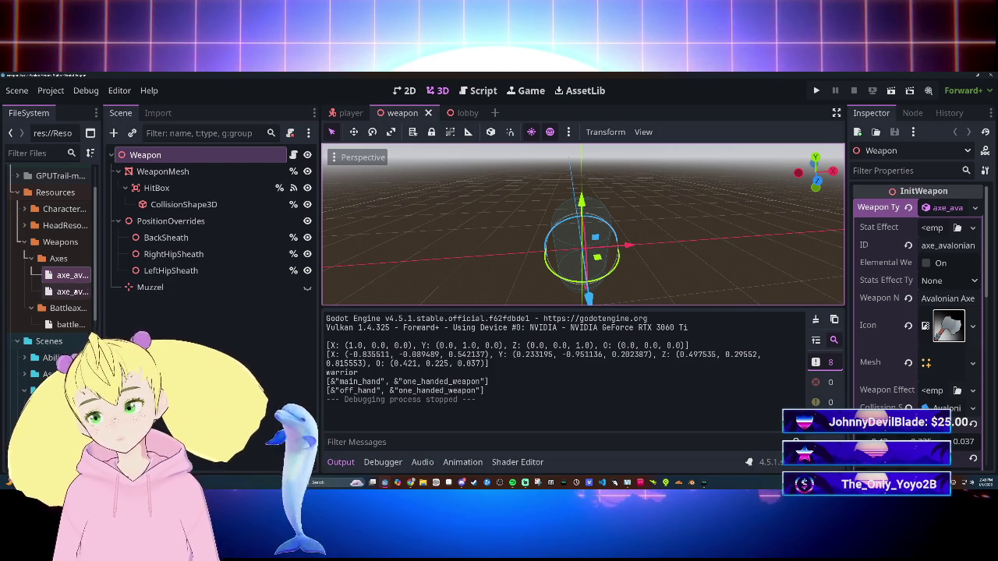
pyautogui.click(351, 112)
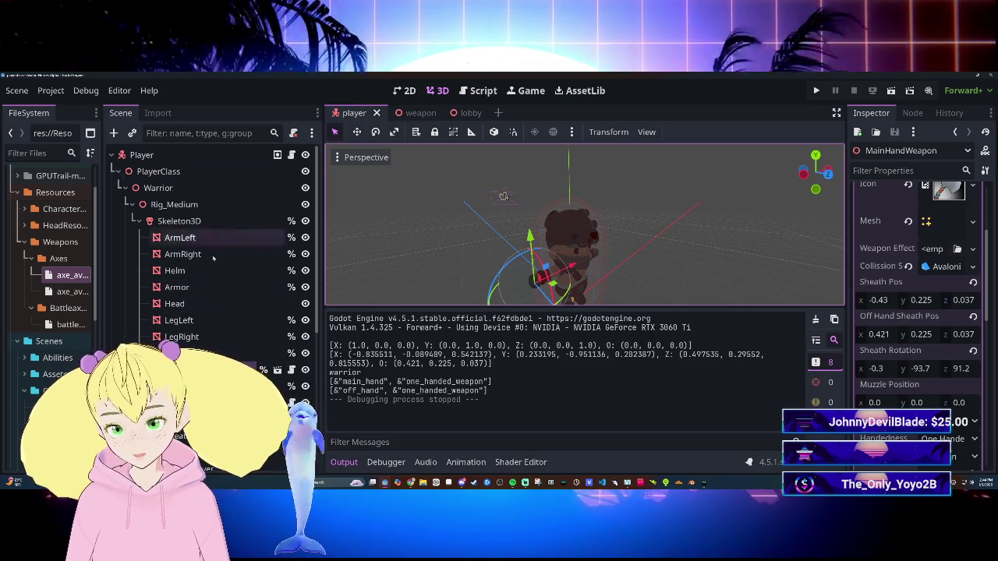
# Step: Switch to the Script workspace, hide the Output panel and narrow the script list
pyautogui.click(496, 91)
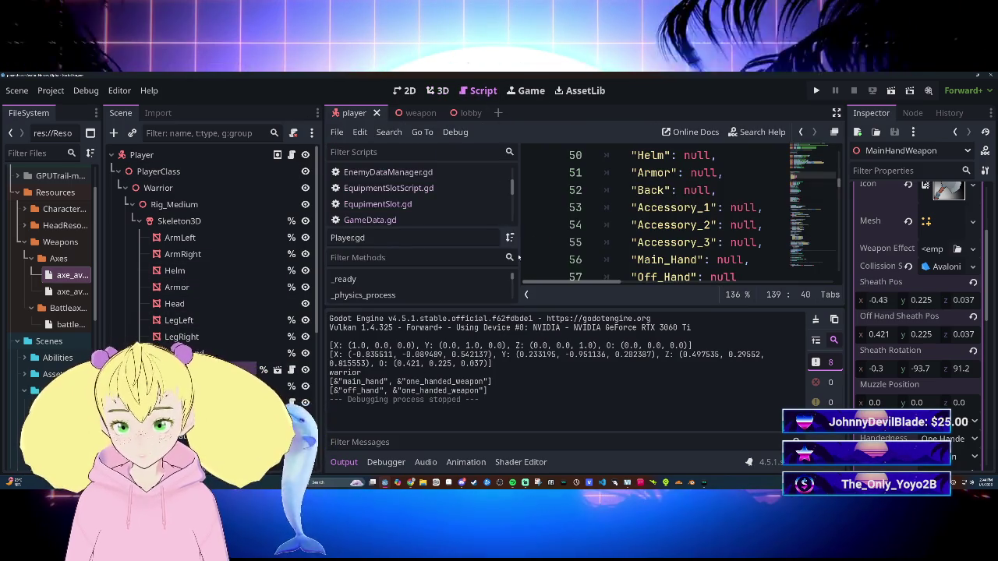
pyautogui.click(344, 463)
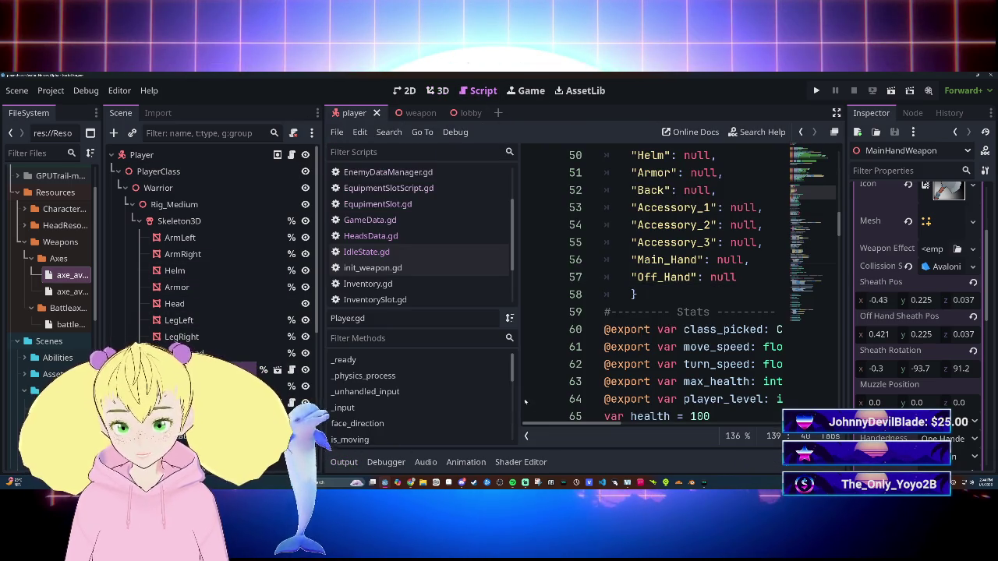
pyautogui.moveTo(521, 402); pyautogui.dragTo(386, 402)
pyautogui.scroll(-5, 585, 289)
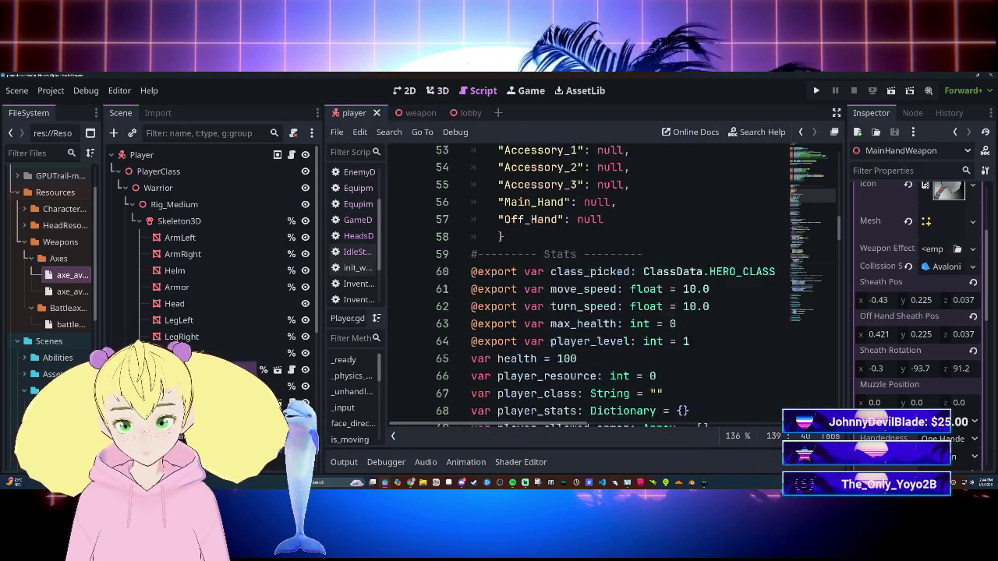
pyautogui.scroll(-18, 562, 289)
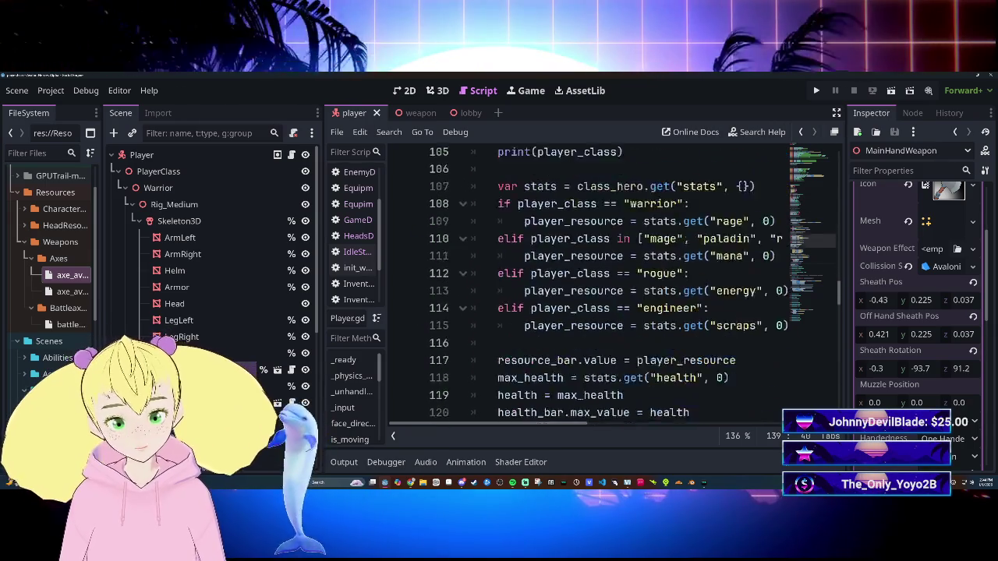
pyautogui.scroll(-6, 561, 284)
pyautogui.scroll(5, 507, 277)
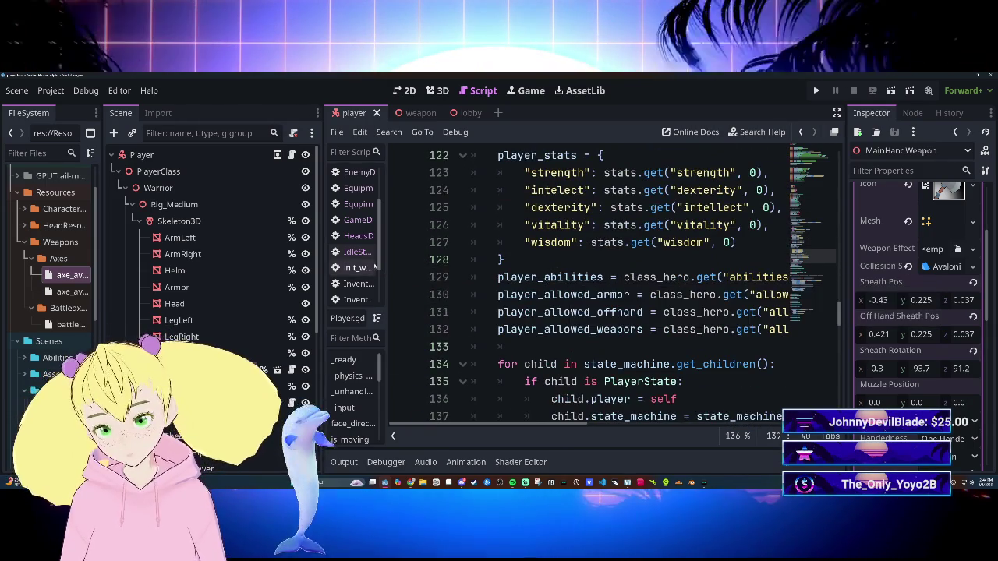
# Step: Open init_weapon.gd and scroll to its hip and back sheath code near line 49
pyautogui.click(359, 268)
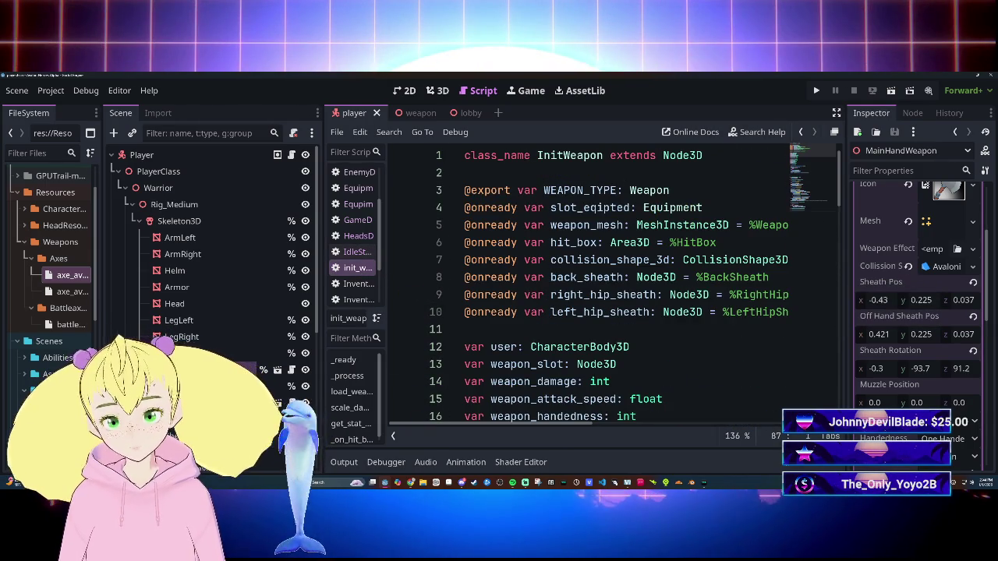
pyautogui.scroll(-9, 585, 289)
pyautogui.scroll(3, 584, 288)
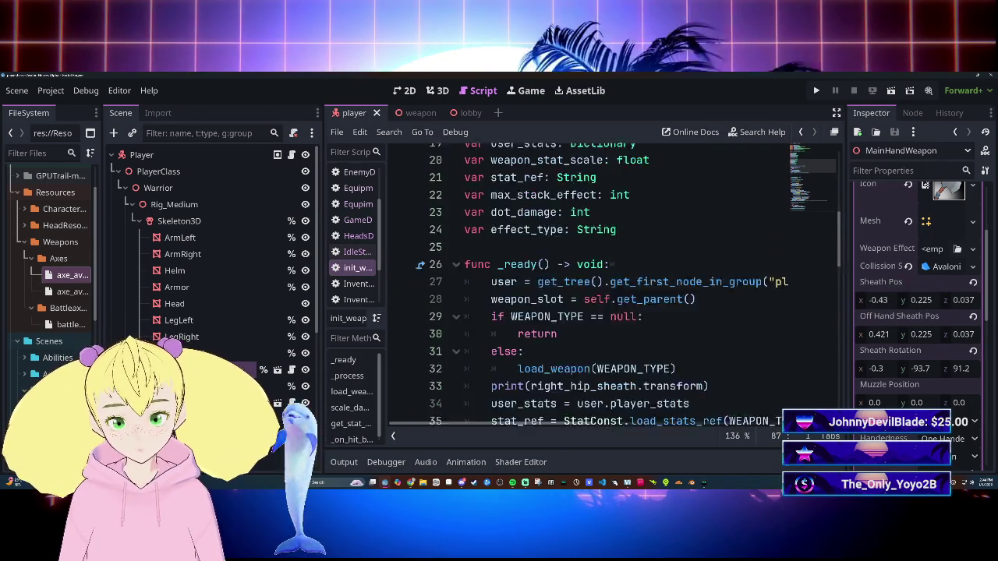
pyautogui.scroll(-10, 585, 288)
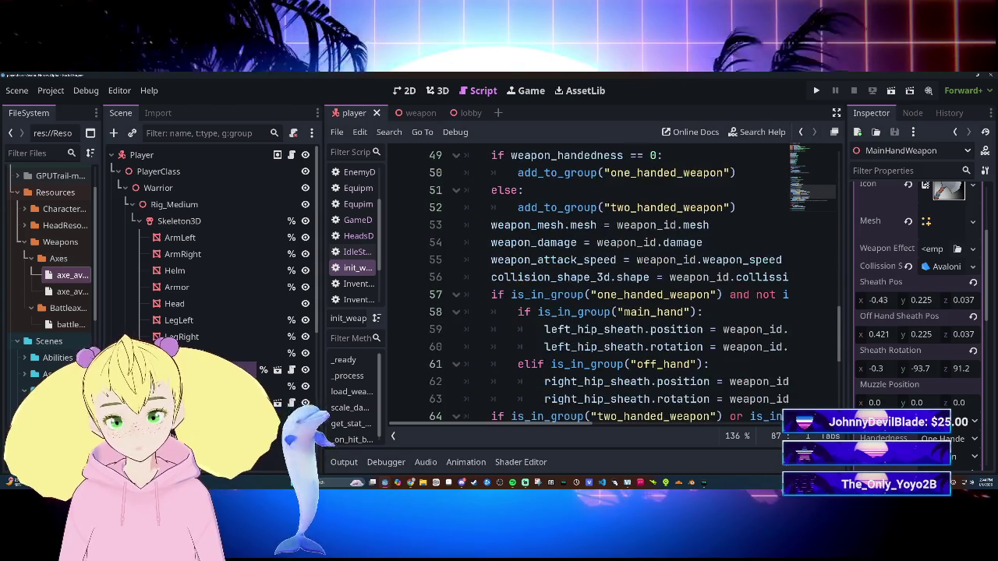
pyautogui.scroll(-2, 585, 288)
pyautogui.moveTo(517, 426)
pyautogui.mouseDown()
pyautogui.moveTo(618, 425)
pyautogui.moveTo(521, 418)
pyautogui.moveTo(563, 418)
pyautogui.mouseUp()
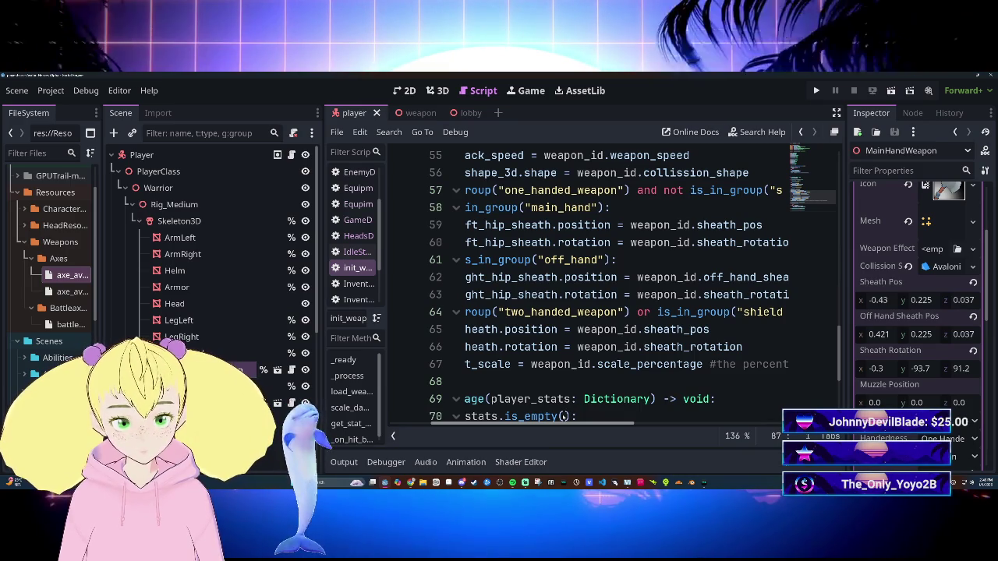
pyautogui.moveTo(563, 418); pyautogui.dragTo(520, 417)
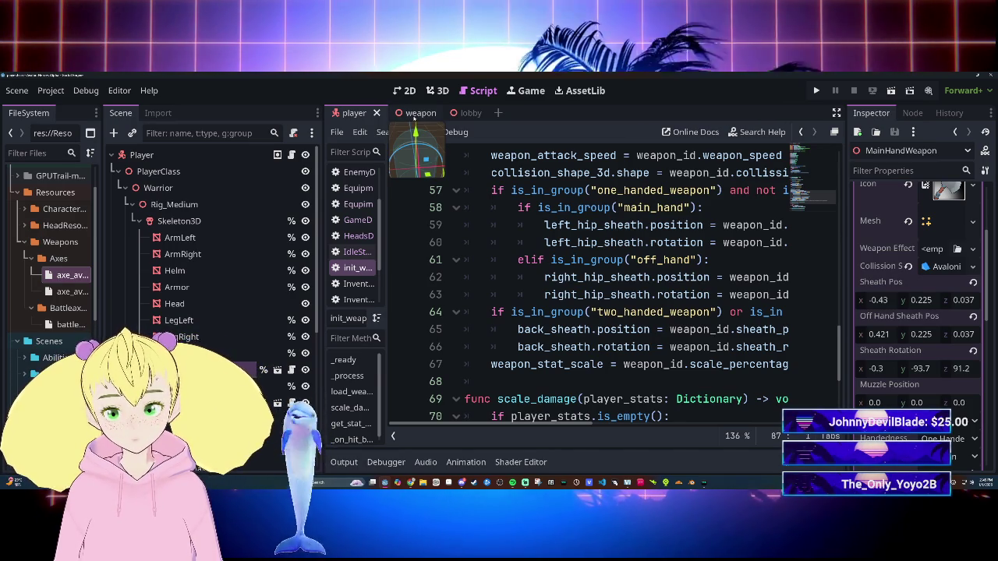
pyautogui.click(416, 113)
pyautogui.click(352, 113)
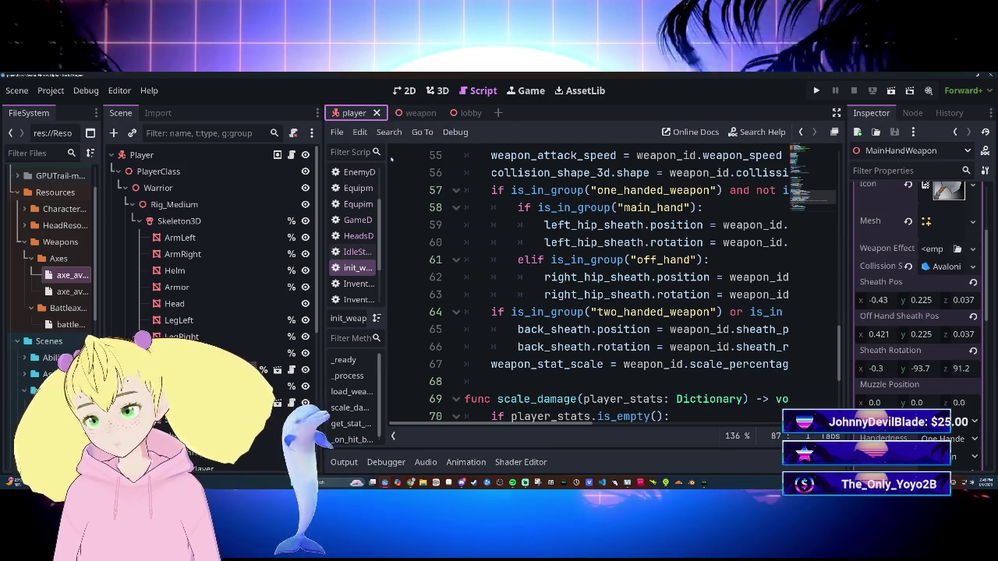
pyautogui.scroll(2, 593, 281)
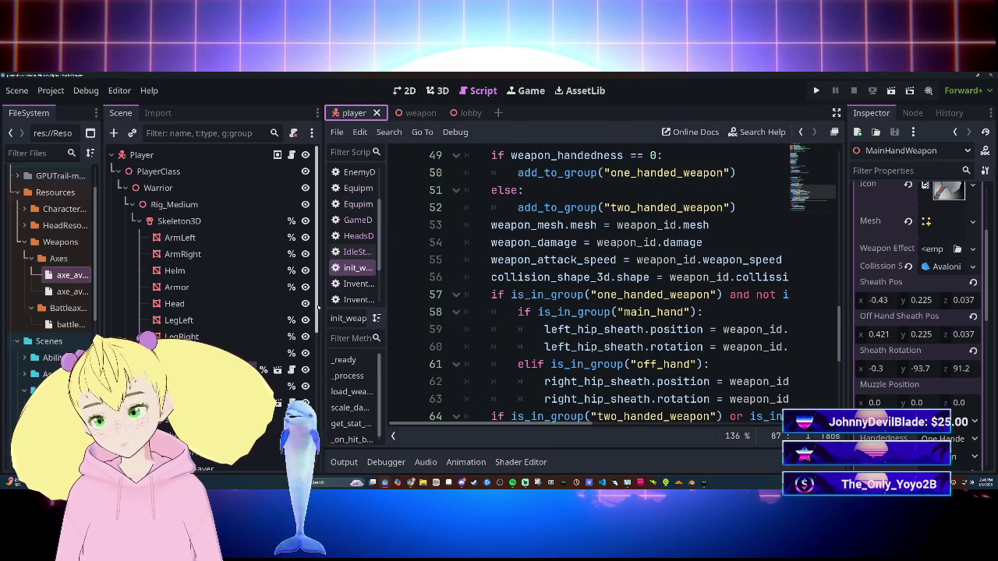
# Step: Narrow the scene tree, widen the script list to full file names, and open Player.gd
pyautogui.moveTo(323, 277); pyautogui.dragTo(206, 277)
pyautogui.moveTo(272, 273); pyautogui.dragTo(360, 274)
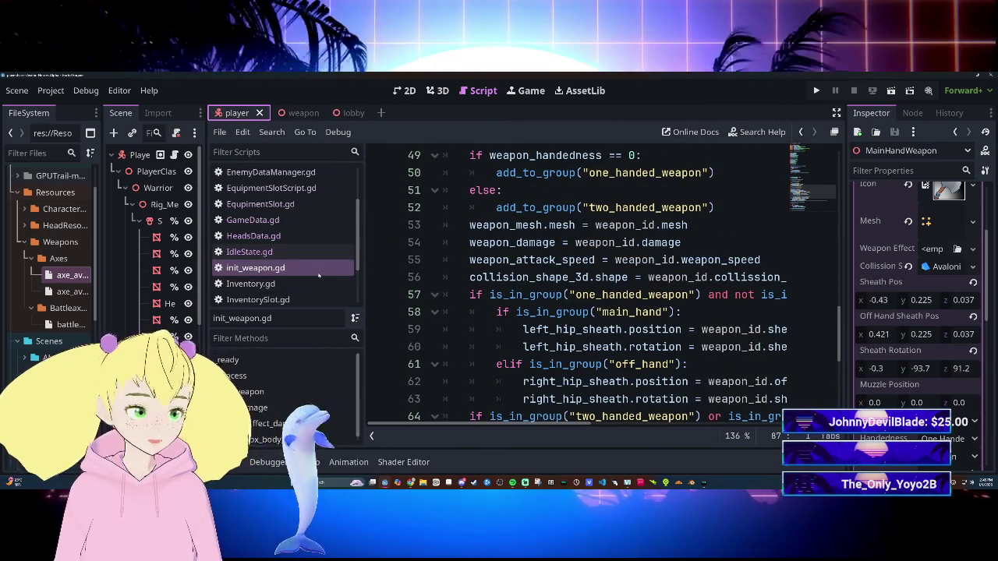
pyautogui.scroll(2, 318, 273)
pyautogui.scroll(-3, 319, 269)
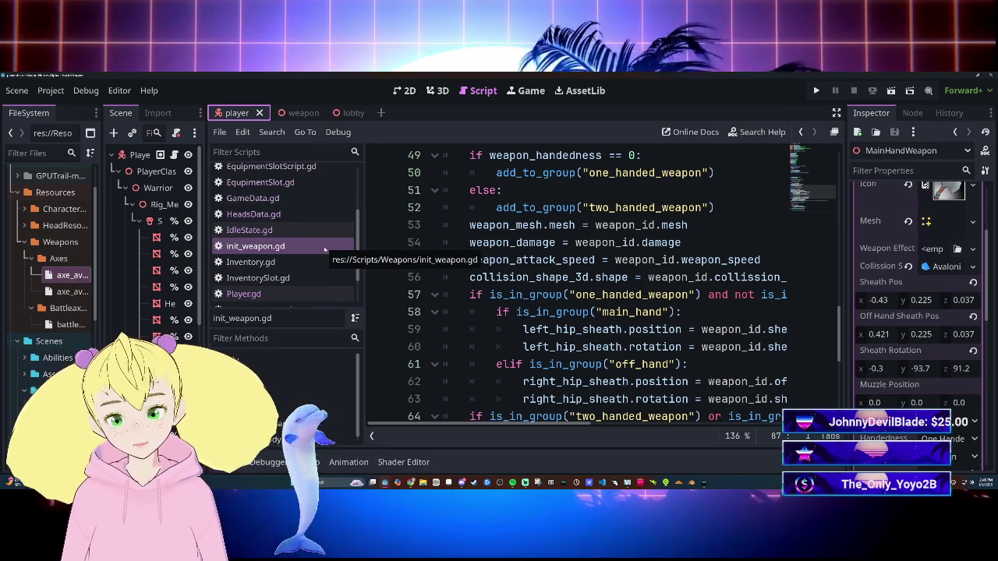
pyautogui.scroll(3, 325, 249)
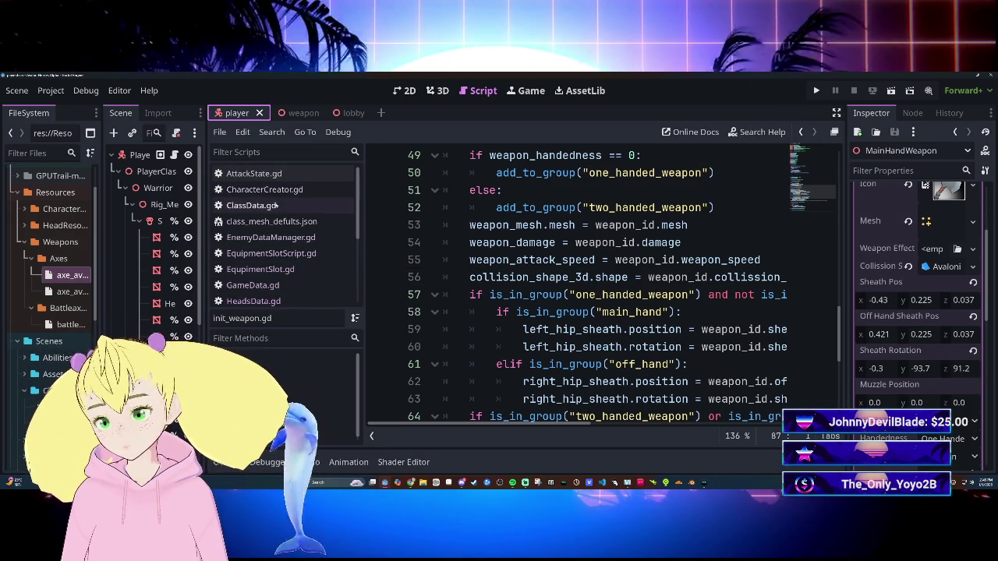
pyautogui.scroll(-2, 281, 234)
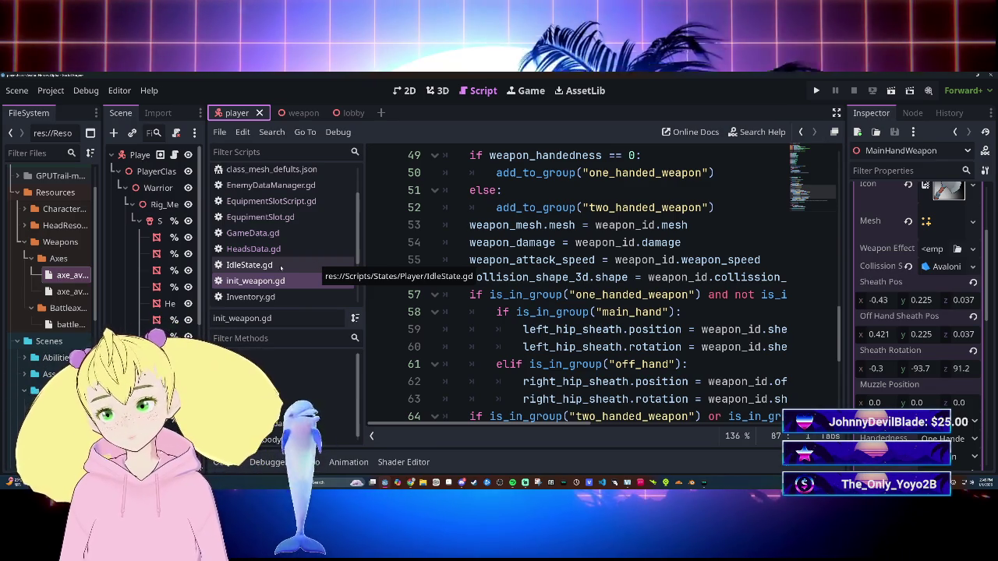
pyautogui.scroll(2, 280, 273)
pyautogui.scroll(-2, 278, 280)
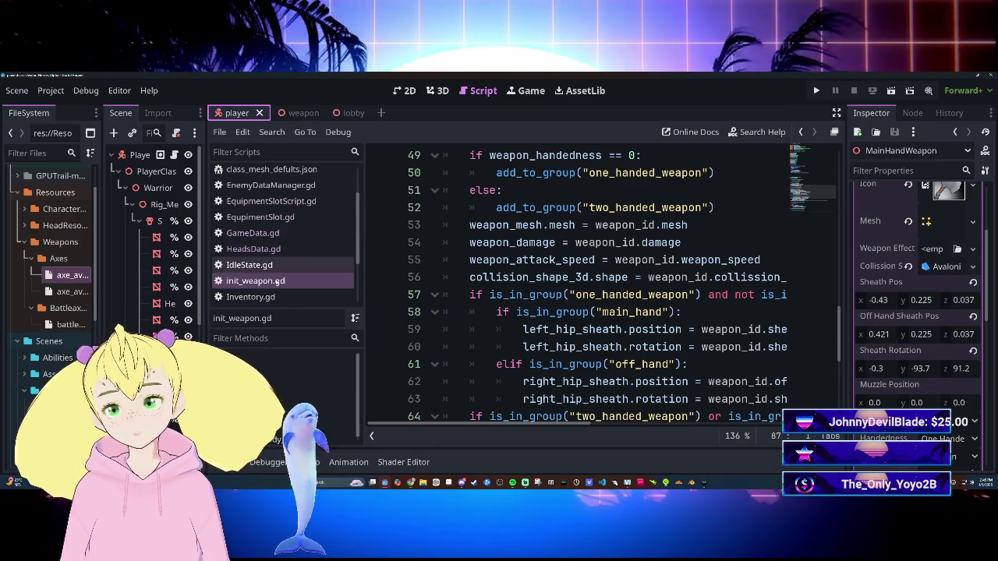
pyautogui.scroll(-4, 581, 342)
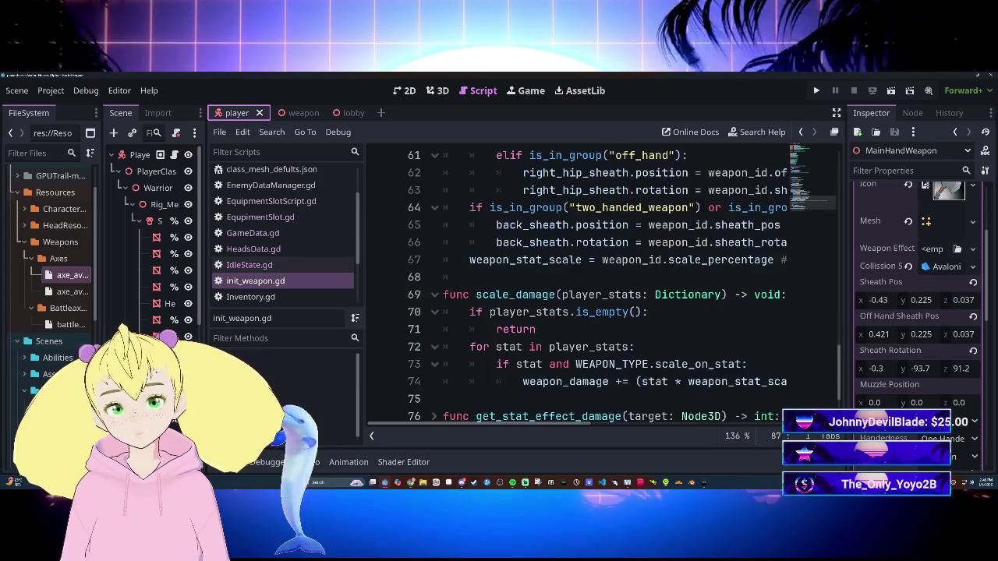
pyautogui.scroll(2, 581, 342)
pyautogui.scroll(2, 288, 269)
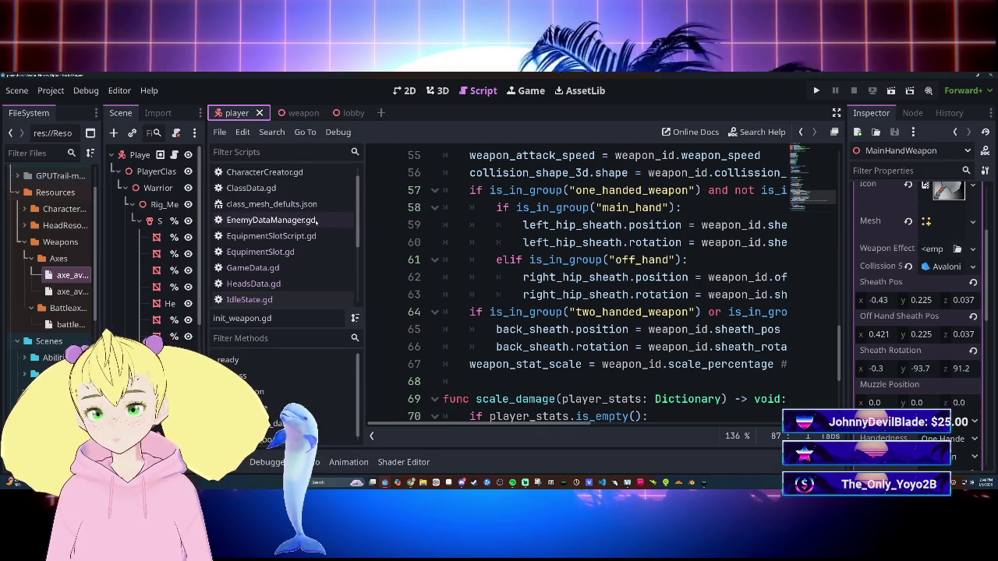
pyautogui.scroll(-2, 300, 241)
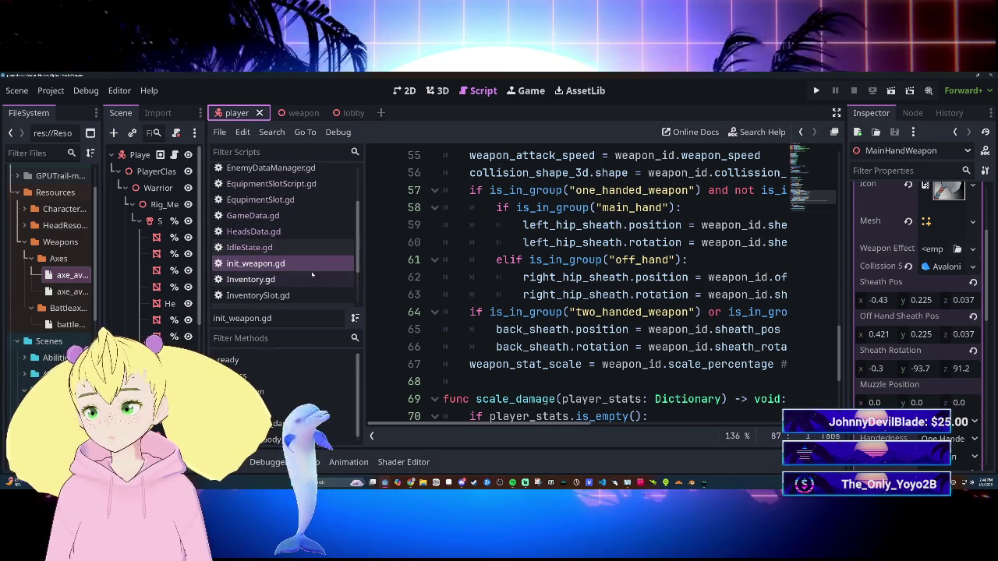
pyautogui.scroll(-1, 293, 283)
pyautogui.click(245, 277)
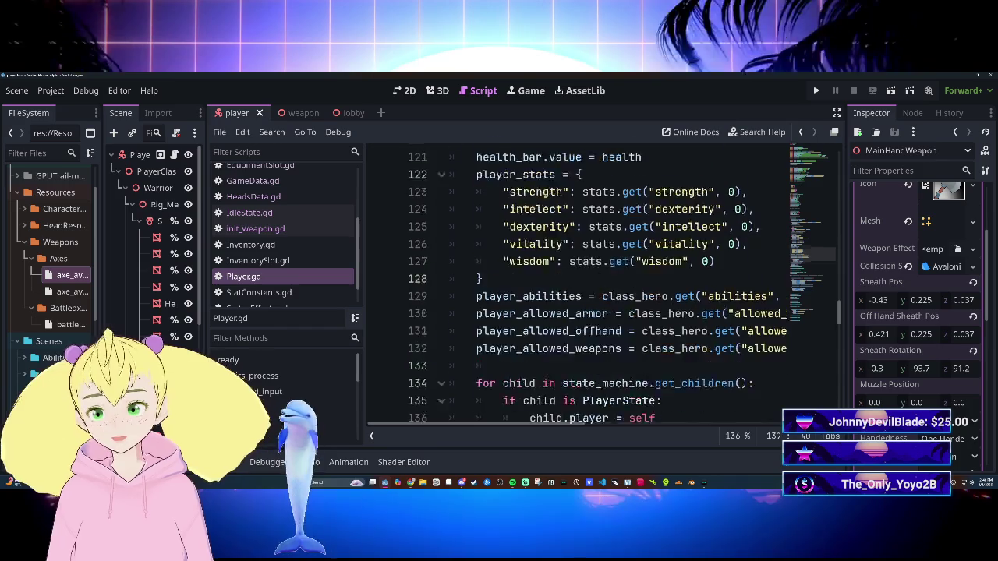
# Step: Delete the two print(get_groups()) lines 138–139 from Player.gd's _ready function
pyautogui.scroll(-6, 592, 289)
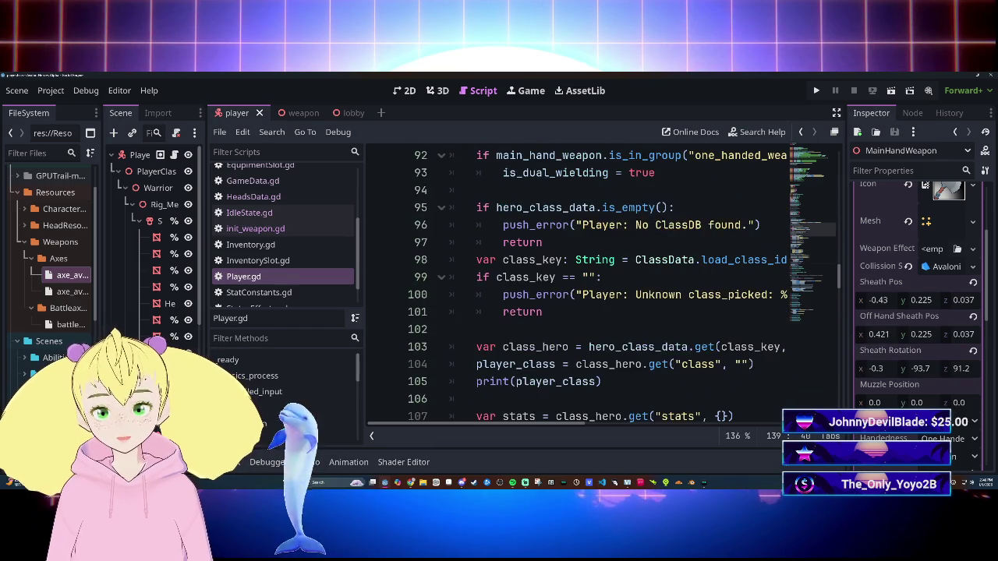
pyautogui.scroll(-10, 593, 289)
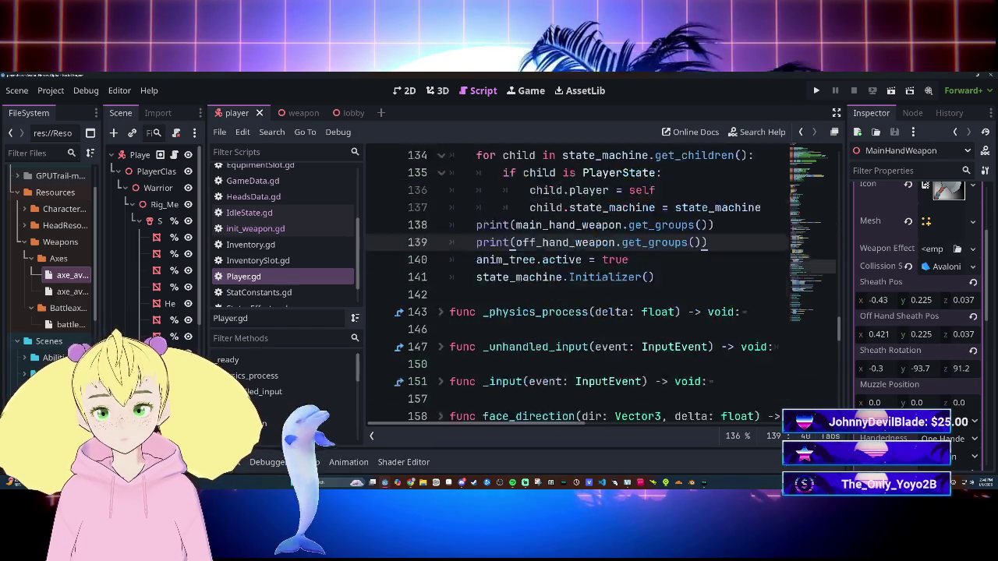
pyautogui.scroll(2, 592, 289)
pyautogui.click(707, 347)
pyautogui.hotkey('shift', 'Up')
pyautogui.hotkey('shift', 'Home')
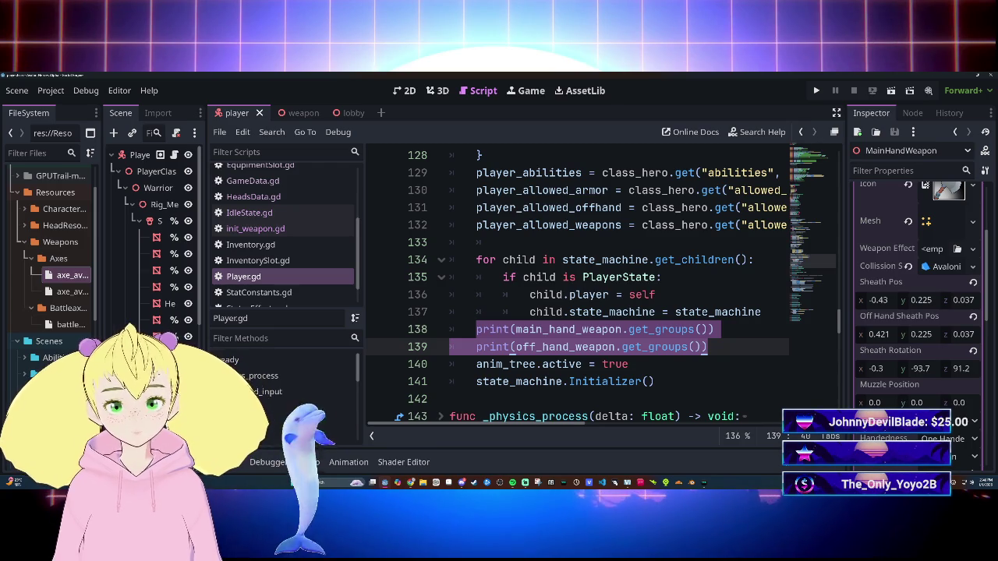
pyautogui.press('BackSpace')
pyautogui.press('BackSpace')
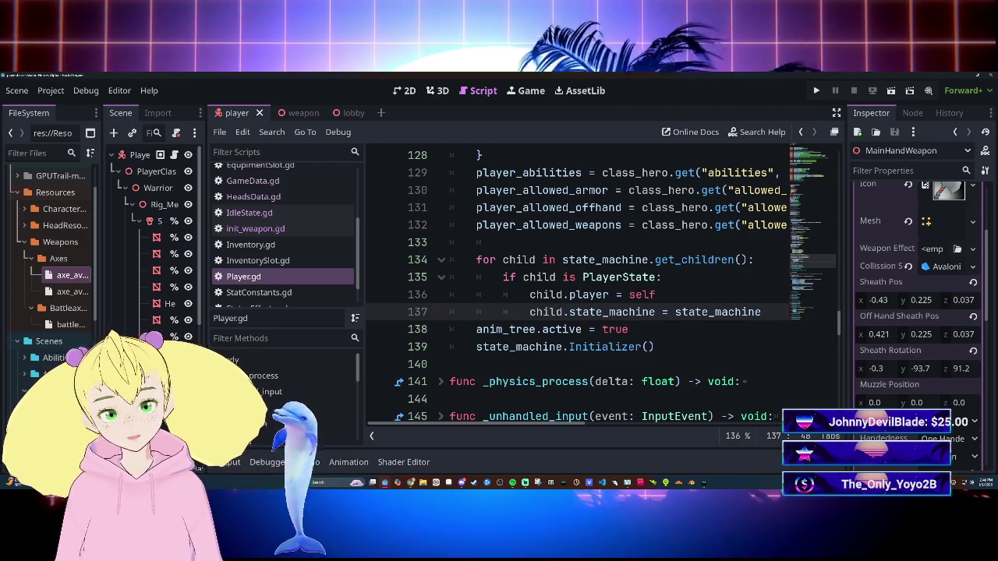
pyautogui.scroll(-15, 593, 288)
pyautogui.scroll(4, 593, 288)
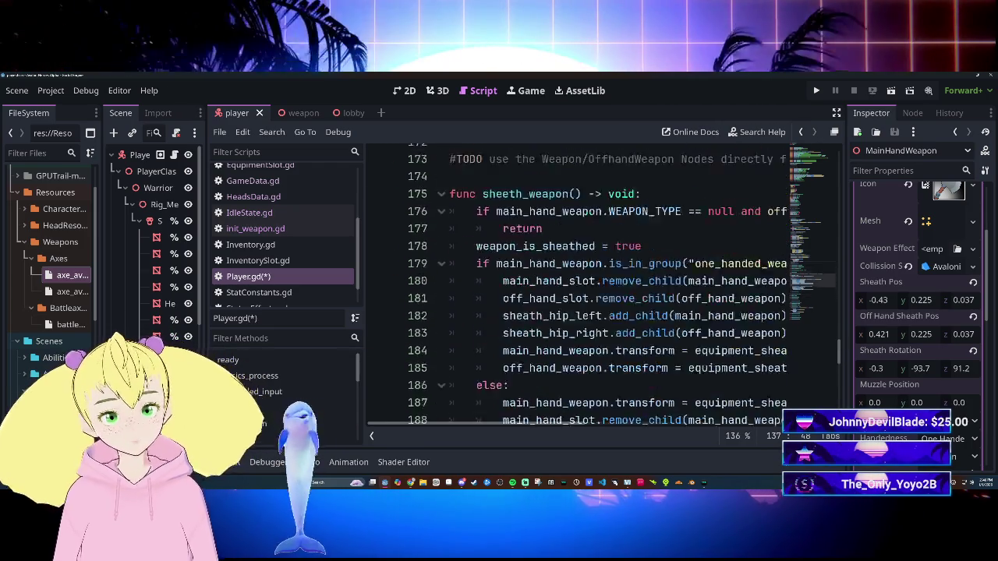
# Step: Scroll through Player.gd to review its folded functions
pyautogui.scroll(-20, 532, 312)
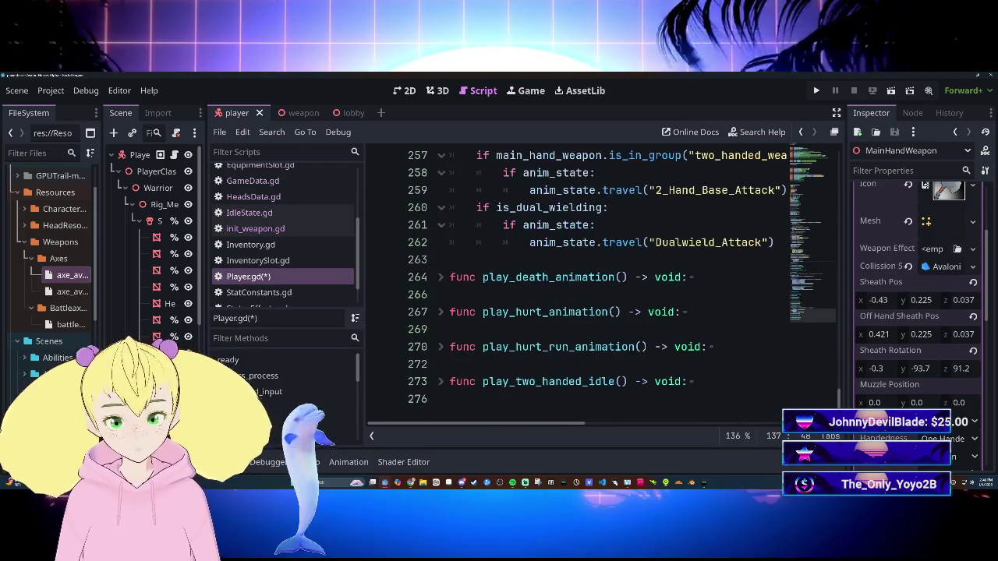
pyautogui.scroll(20, 533, 312)
pyautogui.scroll(2, 593, 289)
pyautogui.scroll(-3, 592, 288)
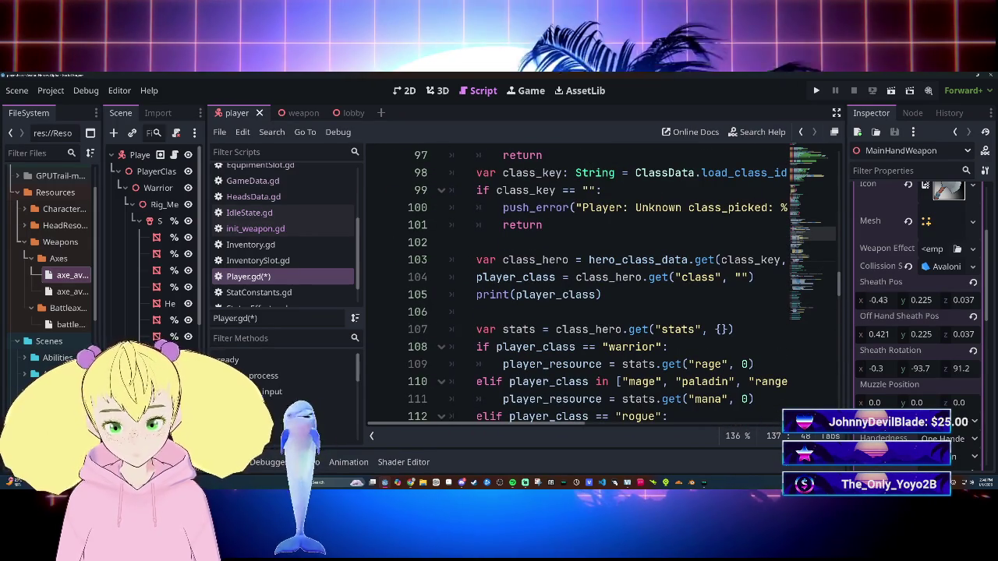
pyautogui.hscroll(5, 680, 428)
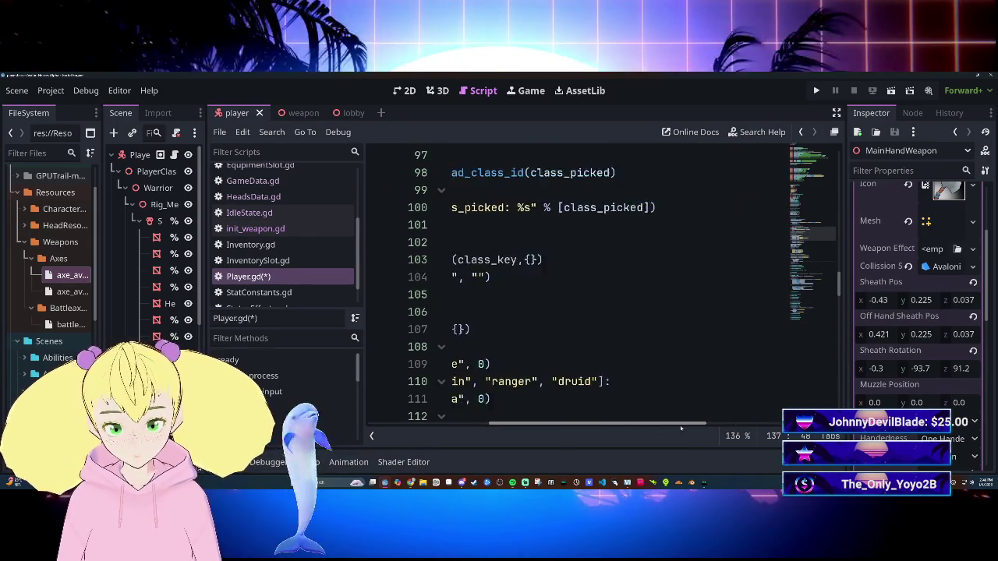
pyautogui.hscroll(-5, 681, 428)
pyautogui.scroll(6, 592, 289)
pyautogui.scroll(-1, 593, 289)
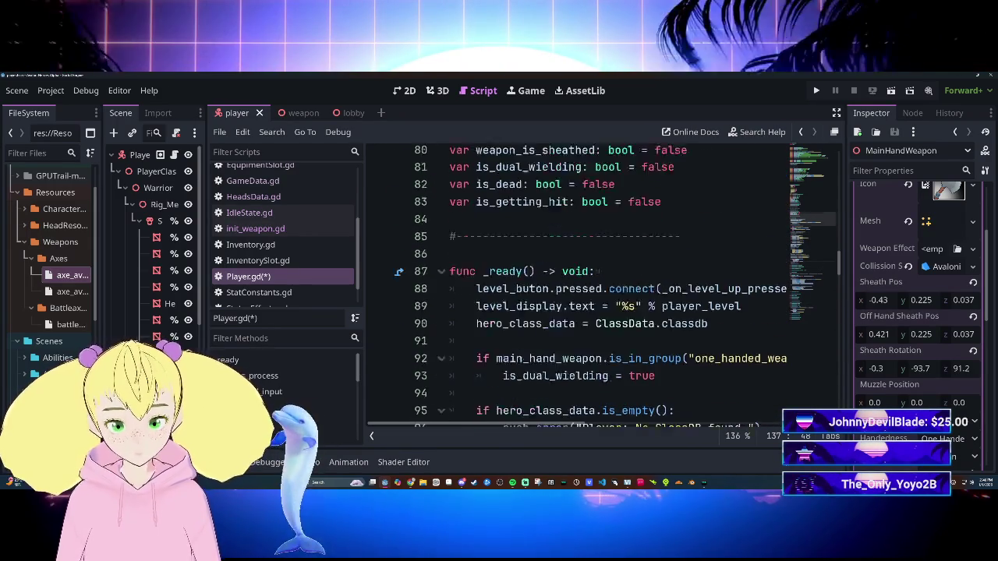
pyautogui.scroll(7, 593, 288)
pyautogui.scroll(-13, 593, 288)
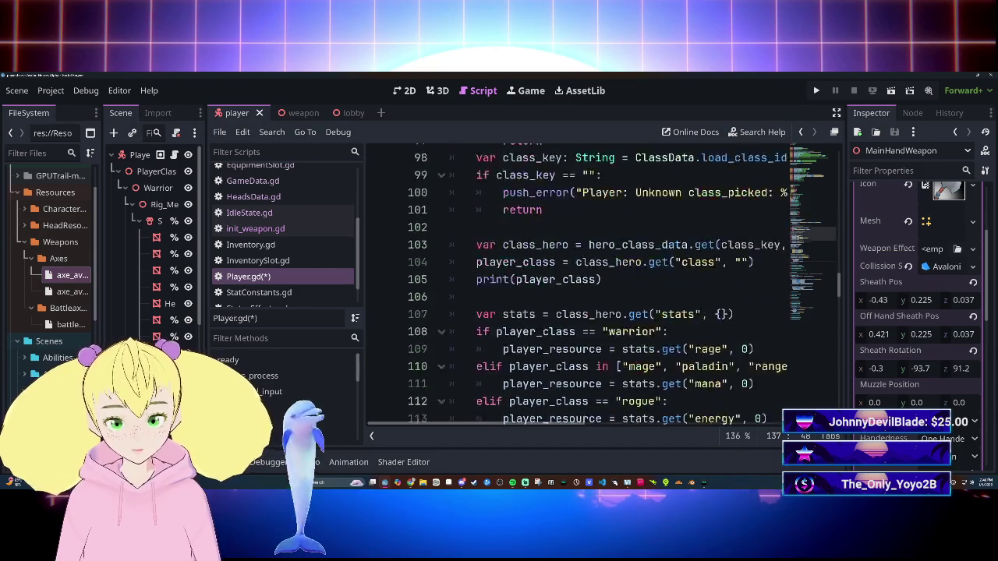
pyautogui.scroll(5, 601, 285)
pyautogui.scroll(-16, 601, 285)
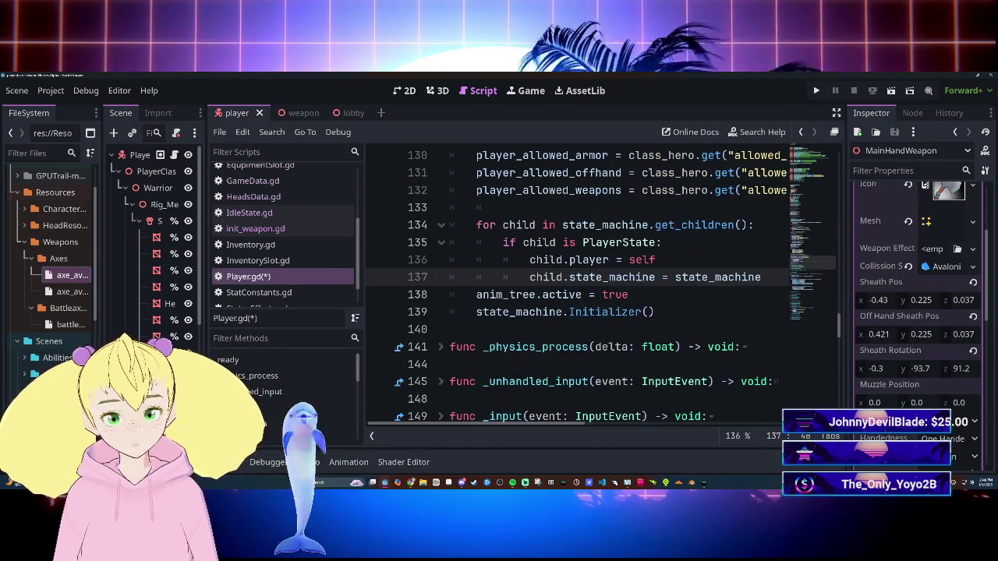
pyautogui.scroll(3, 550, 320)
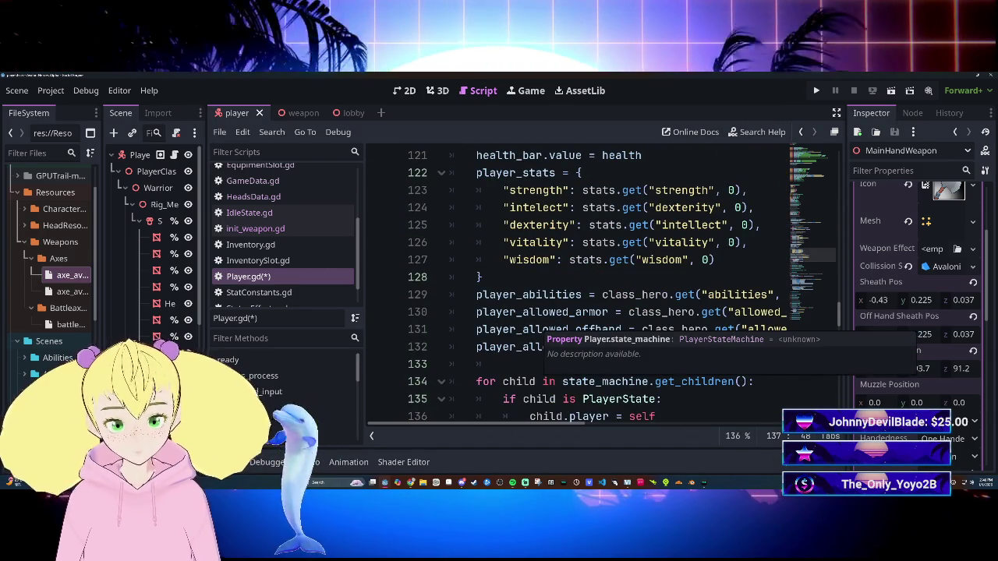
pyautogui.hscroll(1, 581, 423)
pyautogui.hscroll(-1, 581, 312)
pyautogui.scroll(-4, 581, 312)
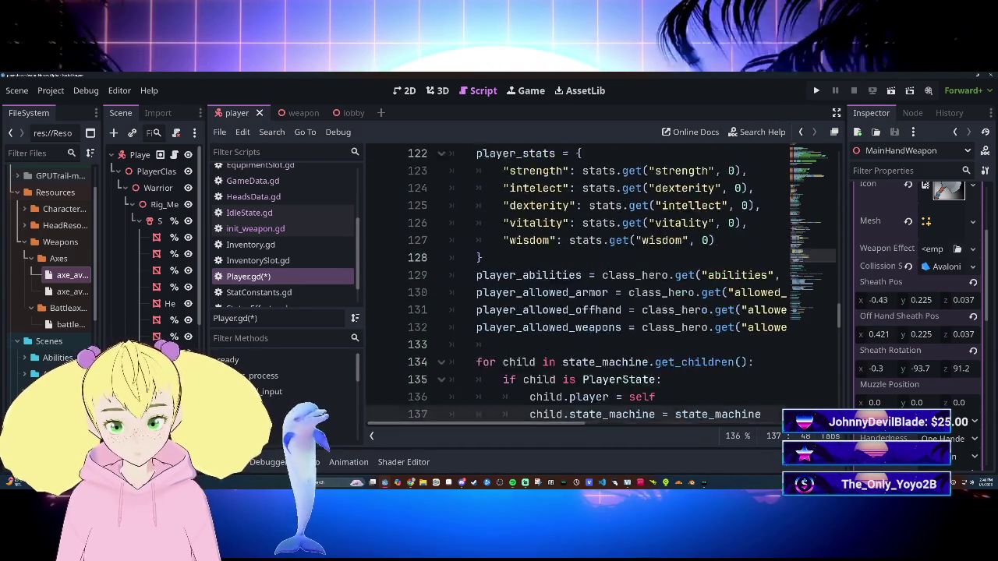
pyautogui.moveTo(562, 295)
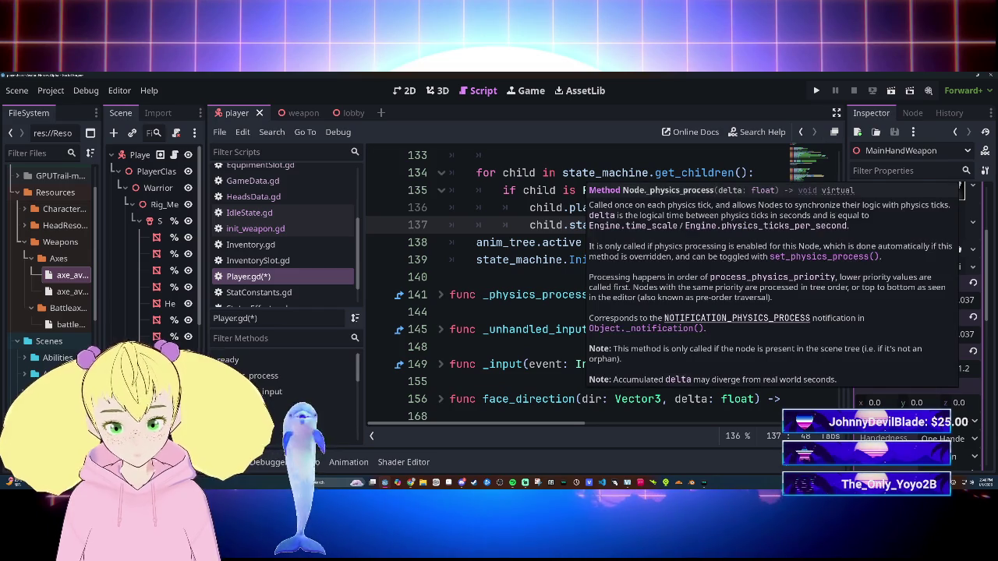
pyautogui.scroll(-4, 442, 297)
pyautogui.scroll(3, 442, 273)
# Step: Peek inside _physics_process, _unhandled_input, _input and face_direction, refolding each afterward
pyautogui.click(442, 242)
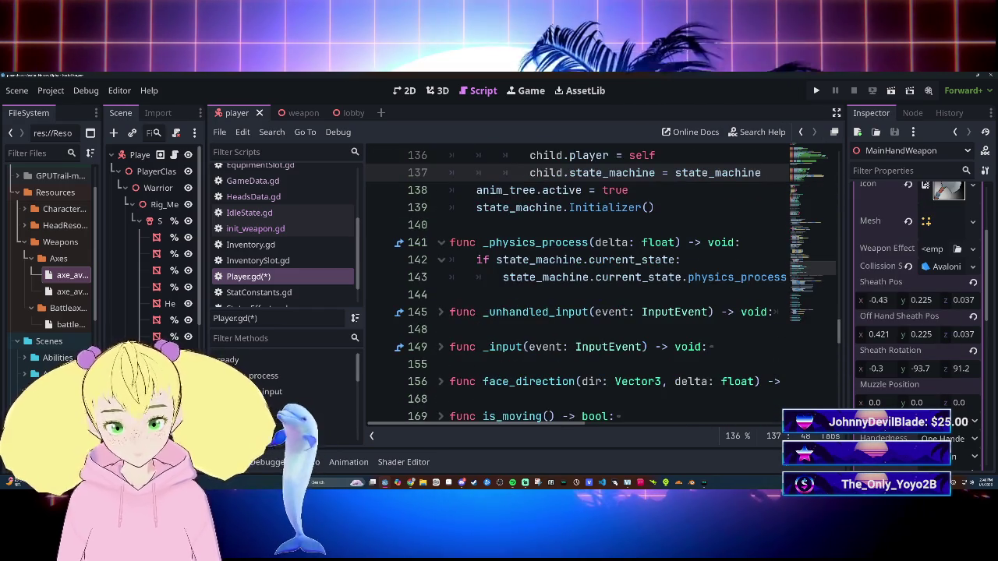
pyautogui.click(441, 242)
pyautogui.click(441, 276)
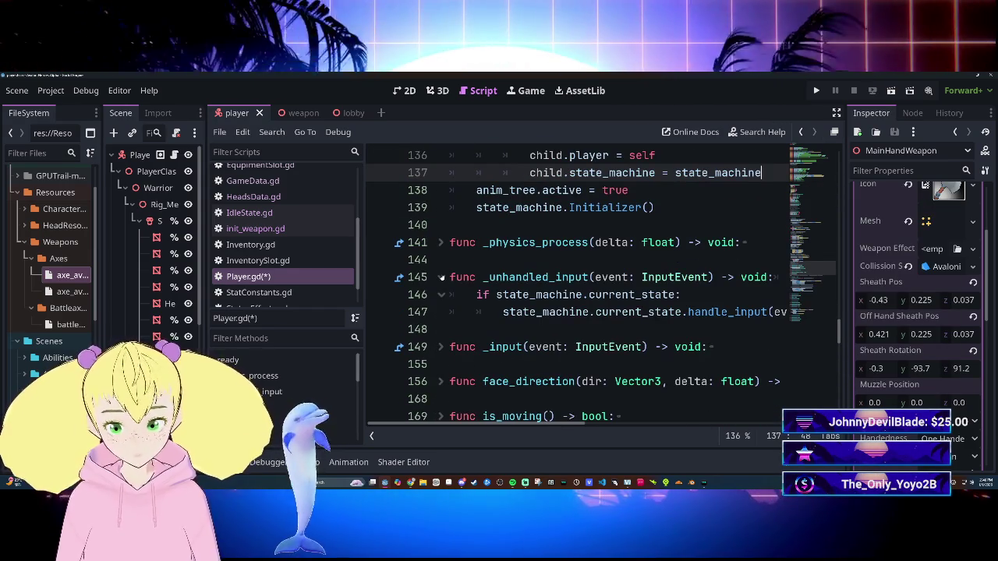
pyautogui.click(441, 277)
pyautogui.click(441, 312)
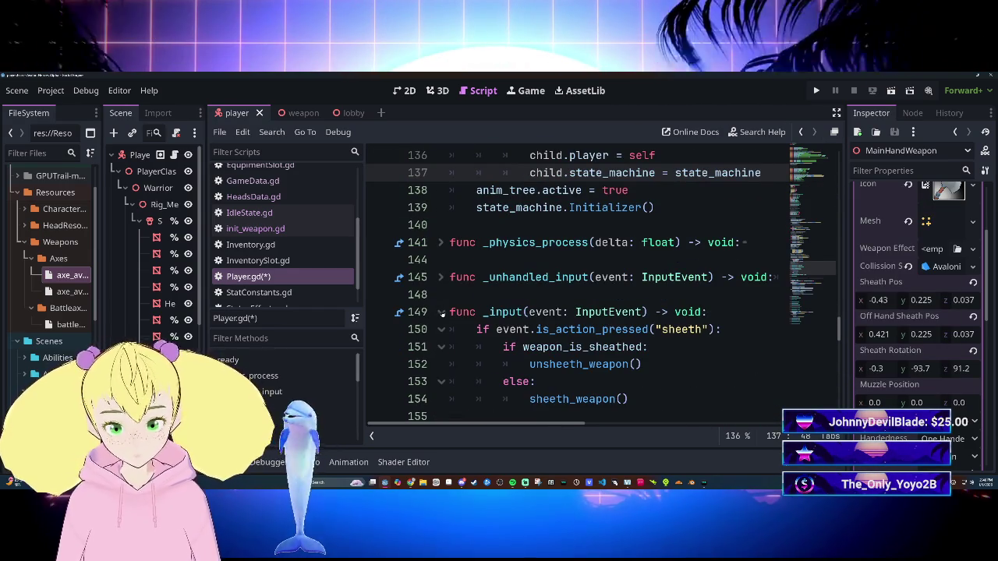
pyautogui.scroll(-3, 441, 312)
pyautogui.scroll(2, 577, 284)
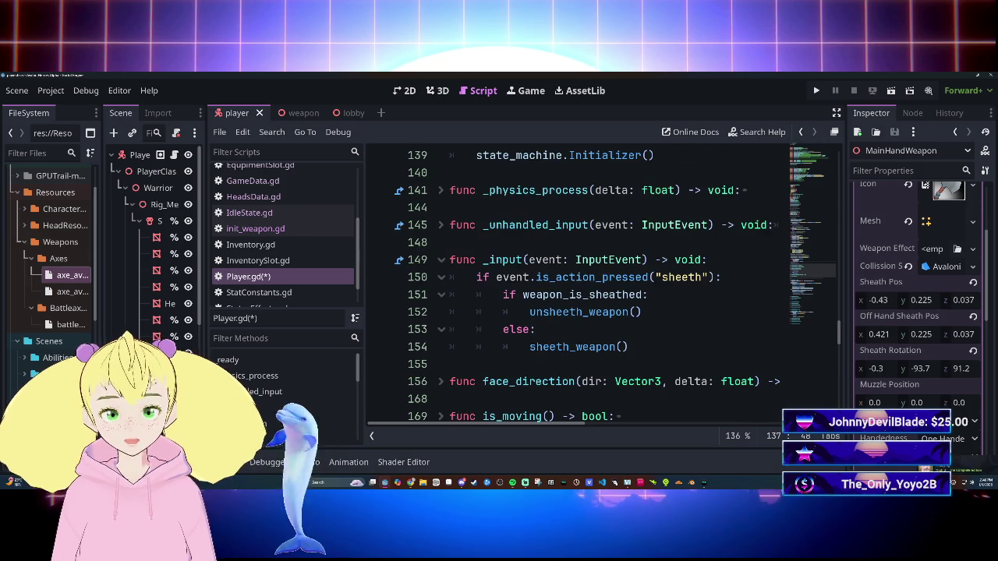
pyautogui.click(442, 260)
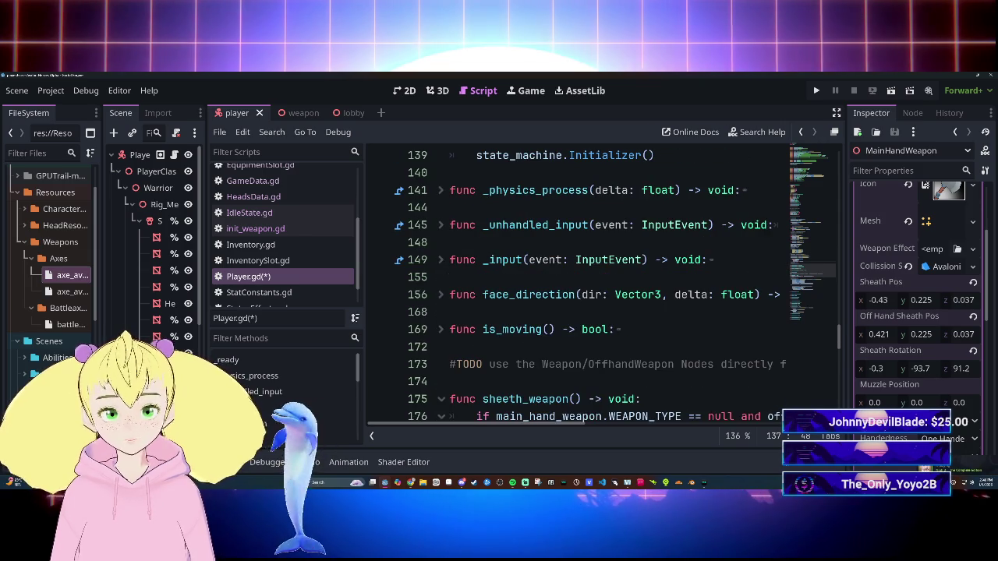
pyautogui.click(440, 296)
pyautogui.click(440, 296)
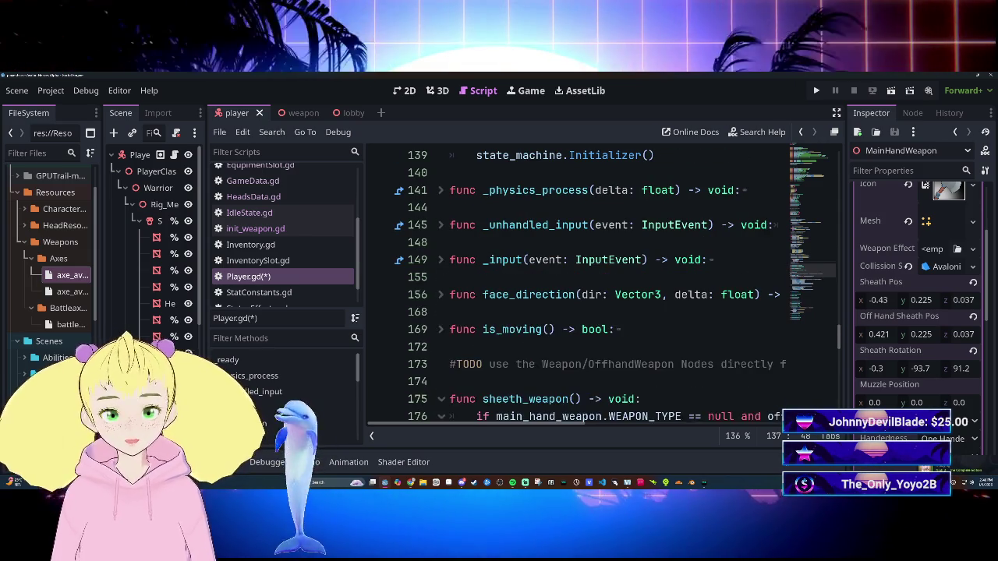
# Step: Undock the script editor into its own floating window with Ctrl+F2
pyautogui.scroll(-5, 577, 312)
pyautogui.scroll(2, 577, 312)
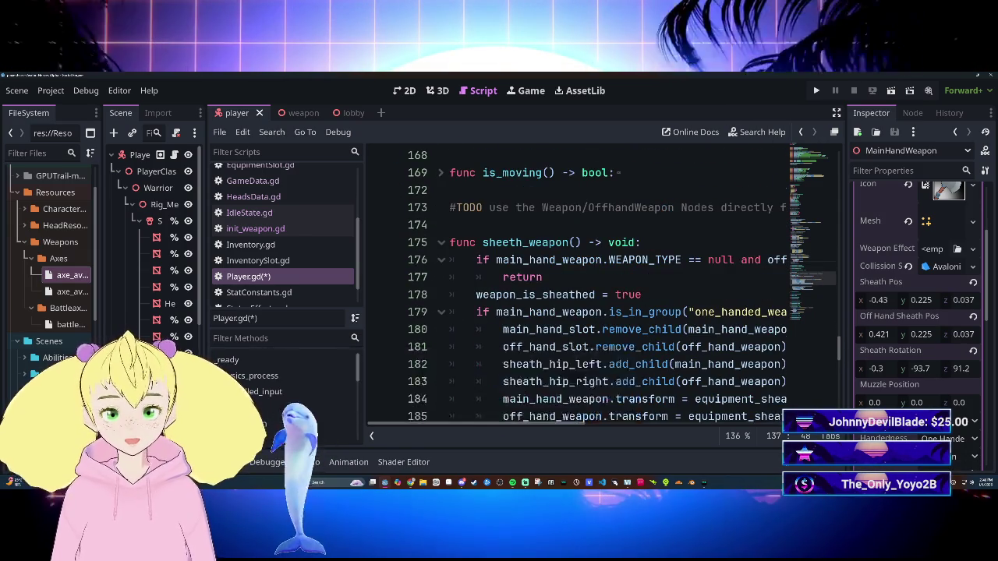
pyautogui.scroll(-5, 577, 312)
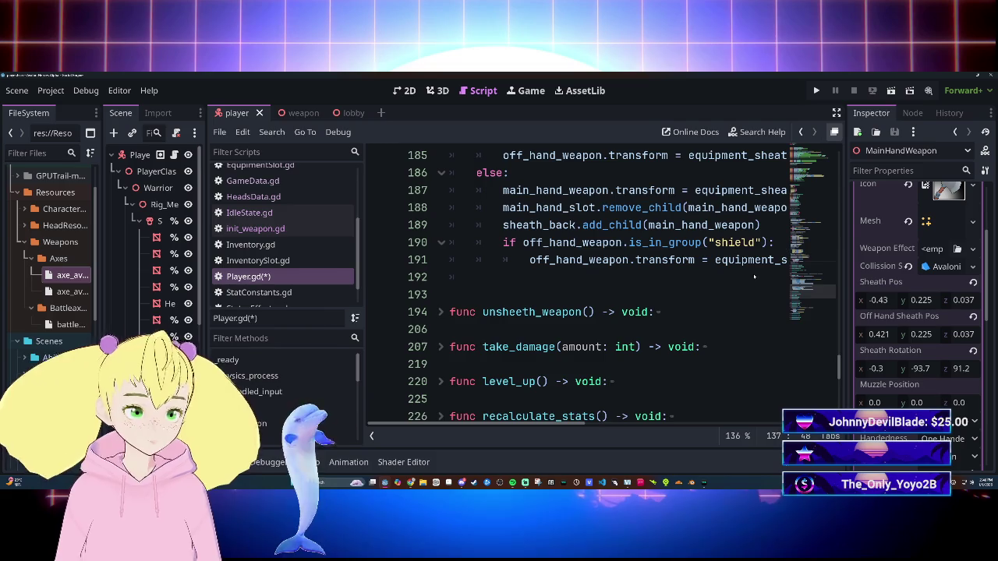
pyautogui.hotkey('ctrl', 'F2')
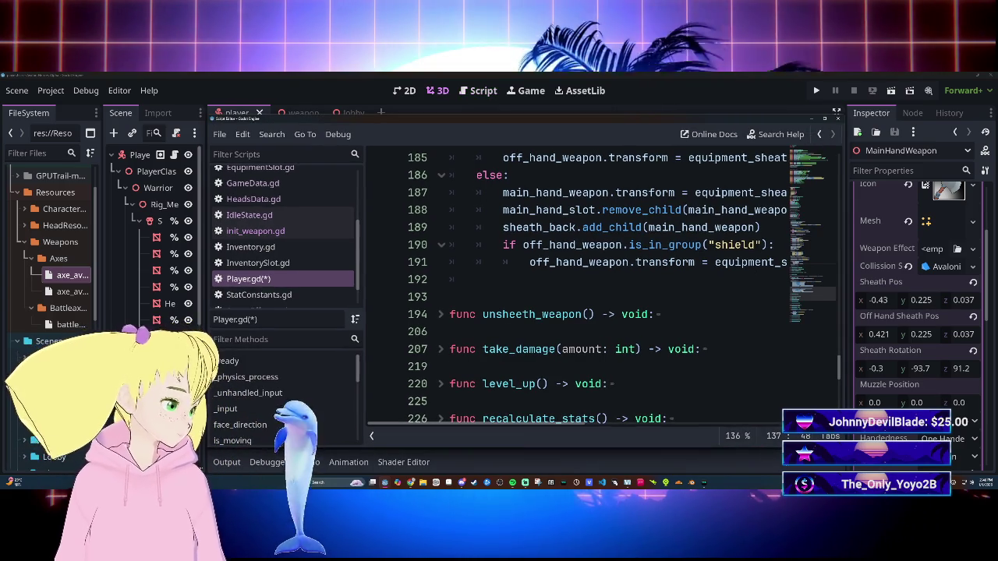
# Step: Shift the floating Script Editor window slightly left and maximize it to full screen
pyautogui.moveTo(748, 262)
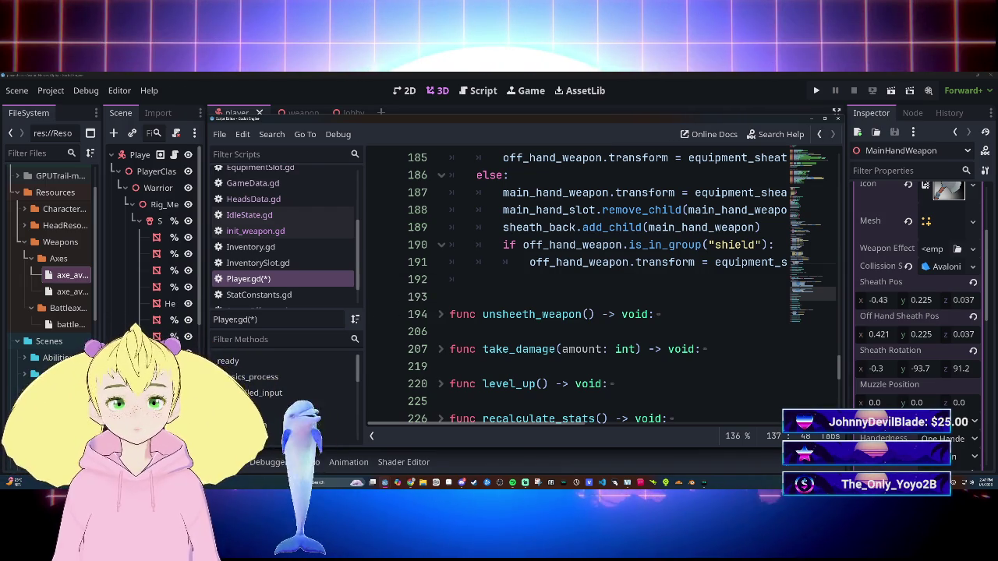
pyautogui.moveTo(651, 121); pyautogui.dragTo(698, 117)
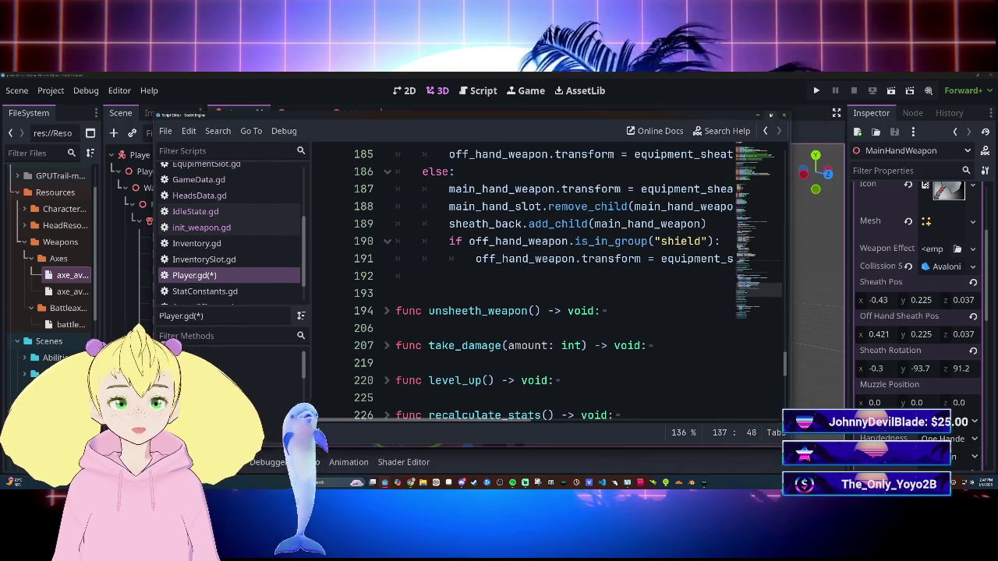
pyautogui.click(770, 115)
pyautogui.scroll(4, 546, 273)
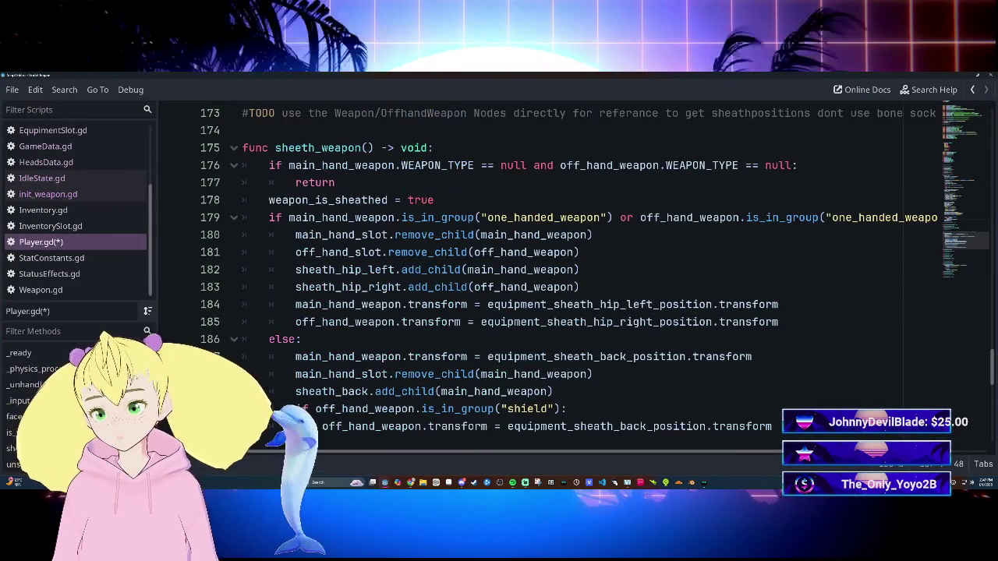
# Step: Save the changes to Player.gd with Ctrl+S
pyautogui.click(581, 252)
pyautogui.hotkey('ctrl', 's')
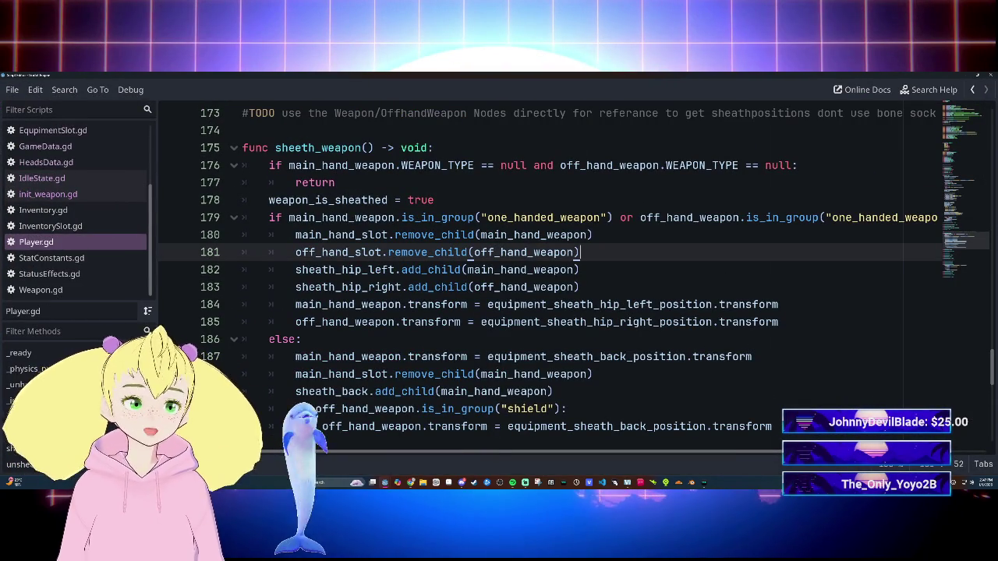
pyautogui.scroll(2, 545, 273)
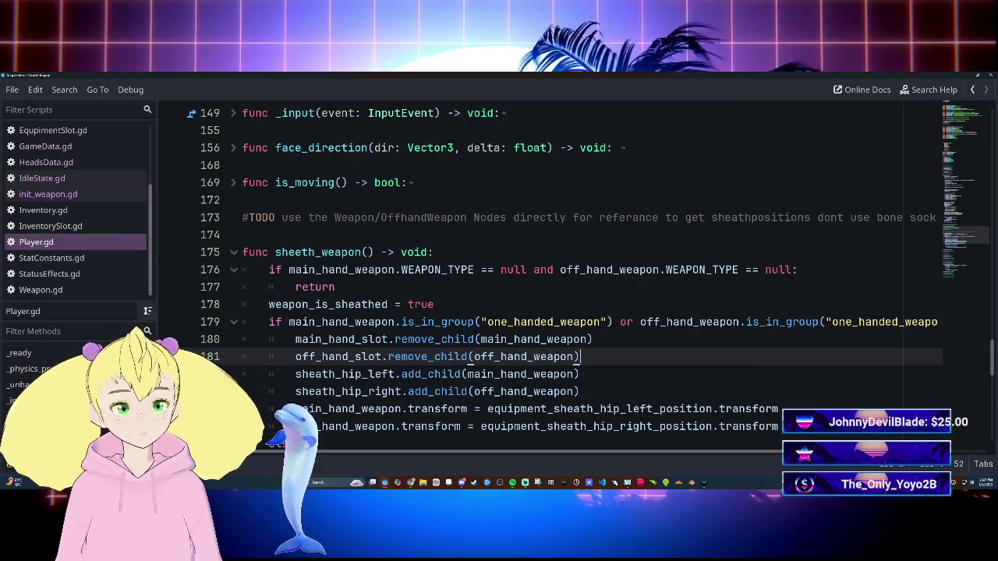
pyautogui.scroll(7, 546, 273)
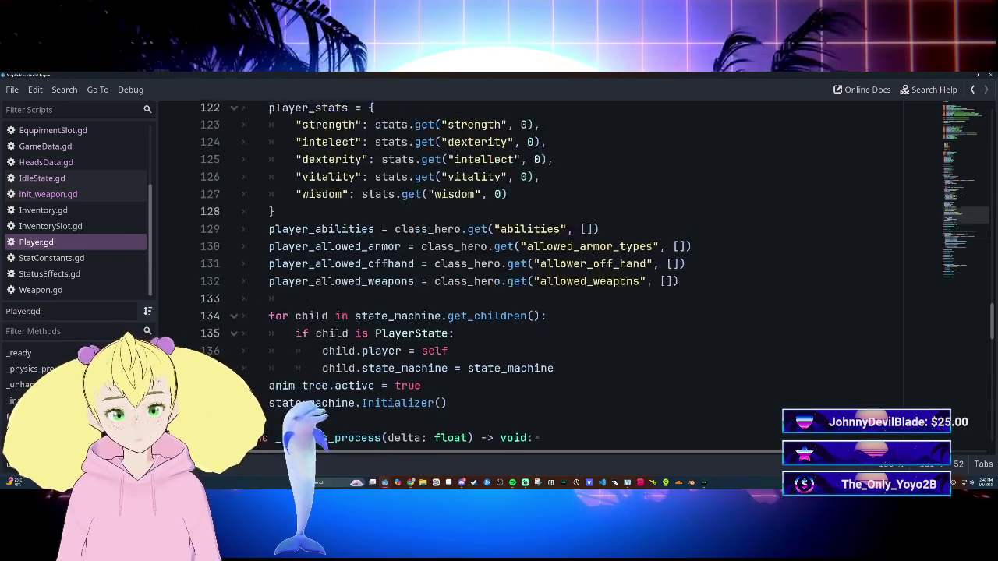
pyautogui.scroll(6, 546, 273)
pyautogui.scroll(3, 546, 273)
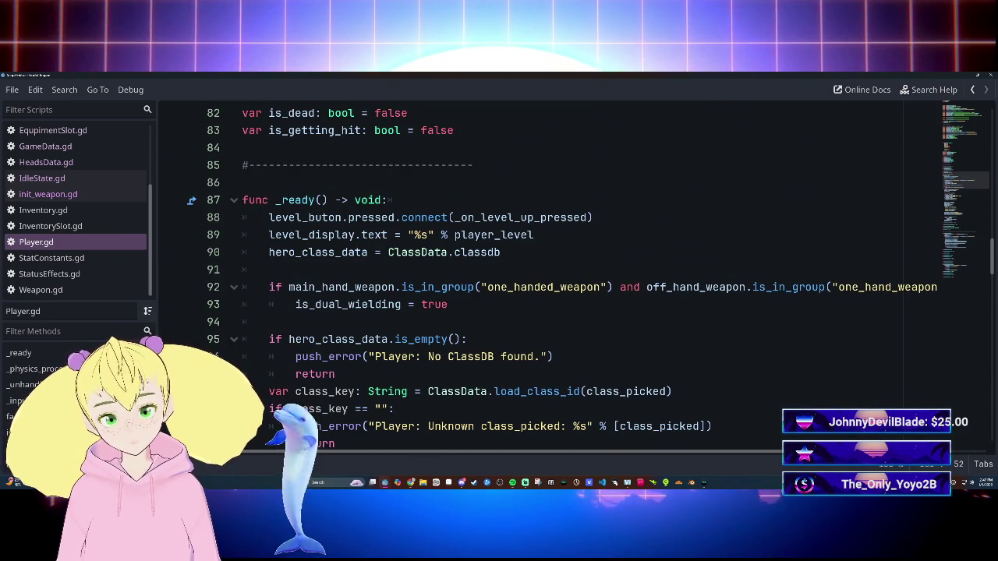
# Step: Review Player.gd, then open init_weapon.gd at its hip and back sheath assignments
pyautogui.scroll(1, 546, 273)
pyautogui.scroll(6, 546, 273)
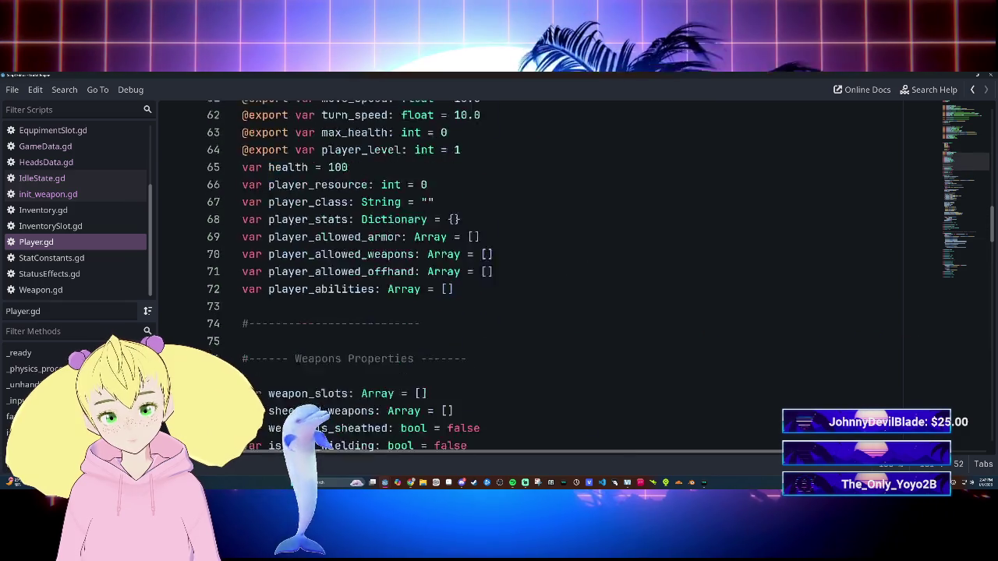
pyautogui.scroll(-8, 546, 273)
pyautogui.scroll(-3, 545, 273)
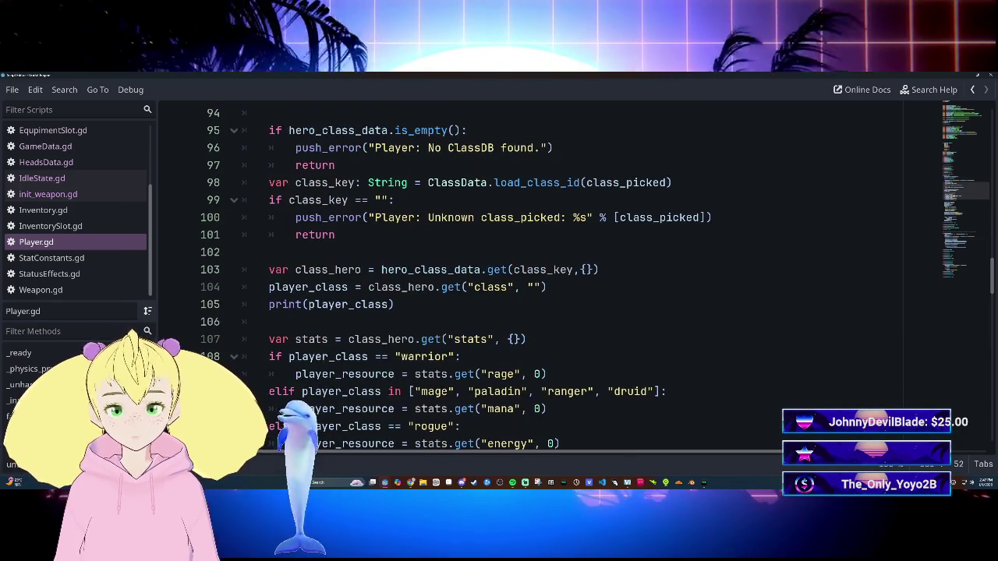
pyautogui.scroll(-2, 546, 273)
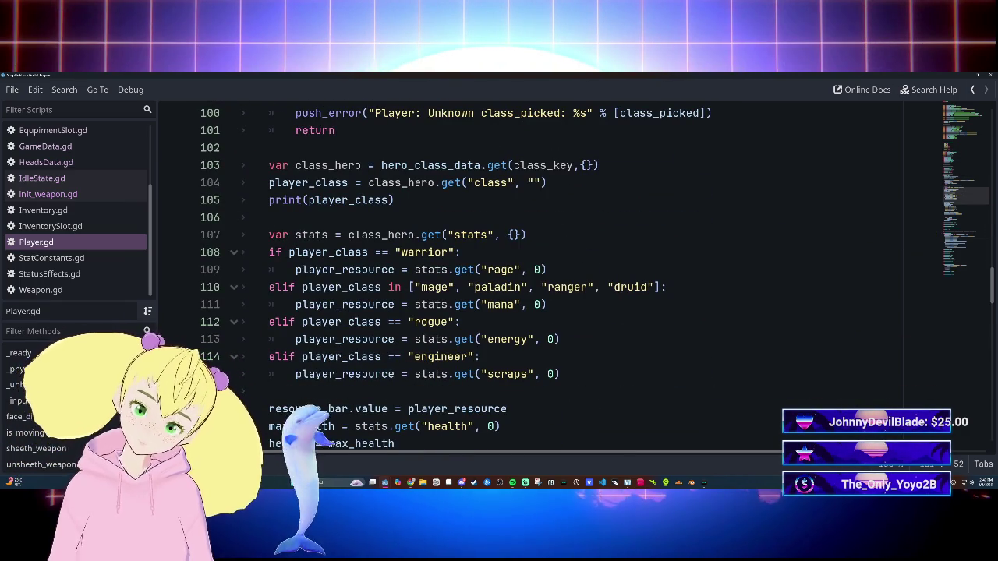
pyautogui.scroll(-3, 546, 273)
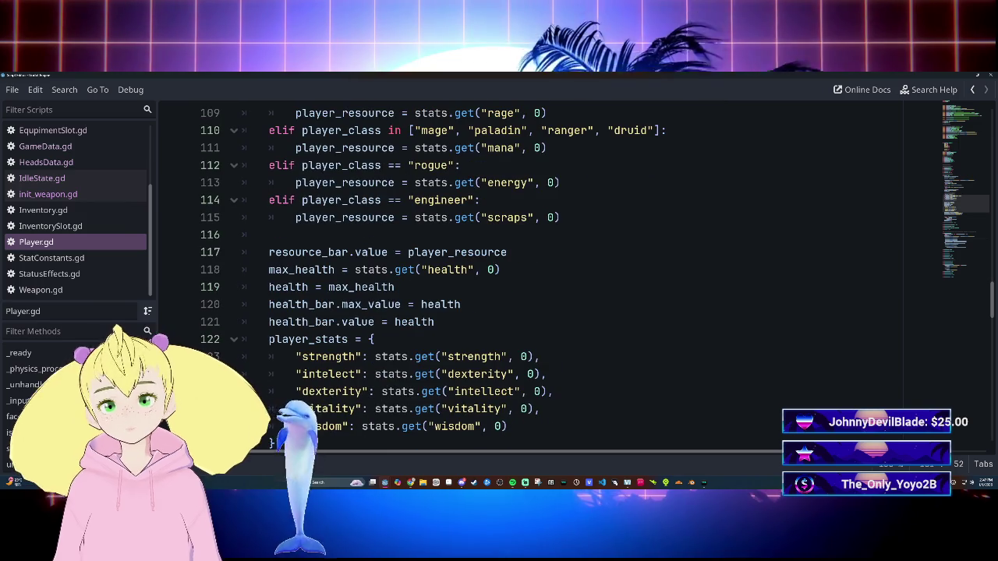
pyautogui.scroll(-3, 546, 273)
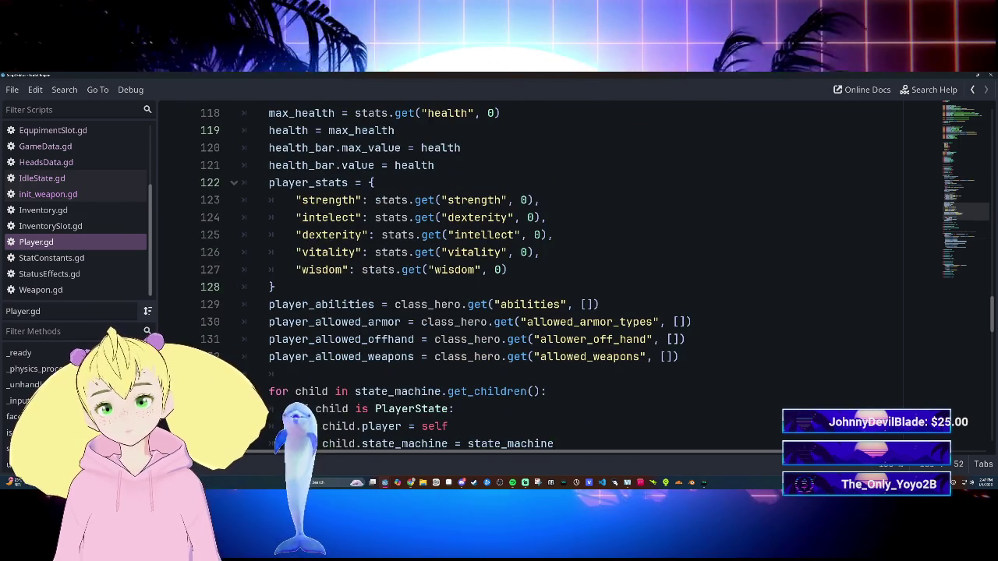
pyautogui.scroll(-2, 546, 273)
pyautogui.scroll(6, 546, 273)
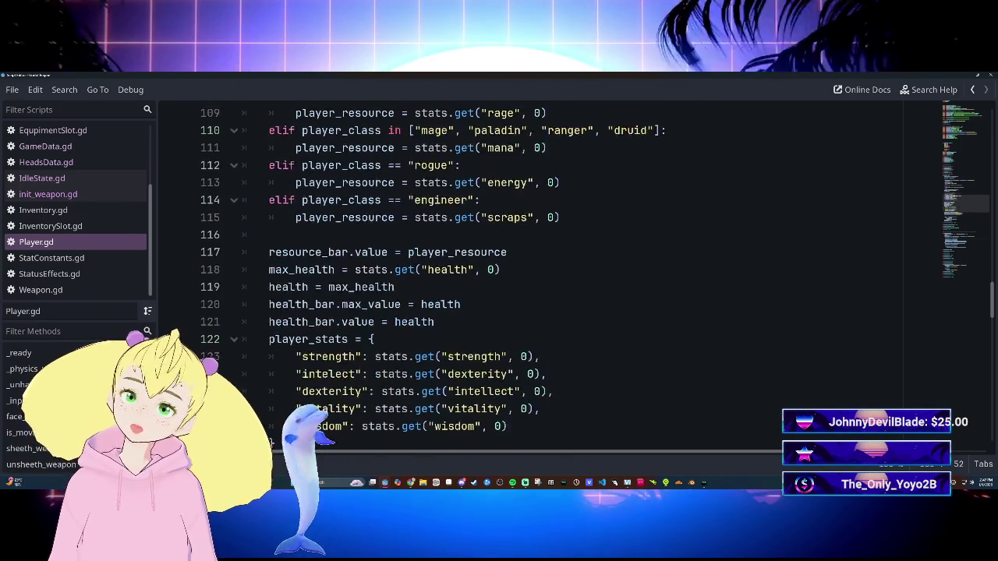
pyautogui.scroll(-1, 545, 273)
pyautogui.scroll(-6, 546, 273)
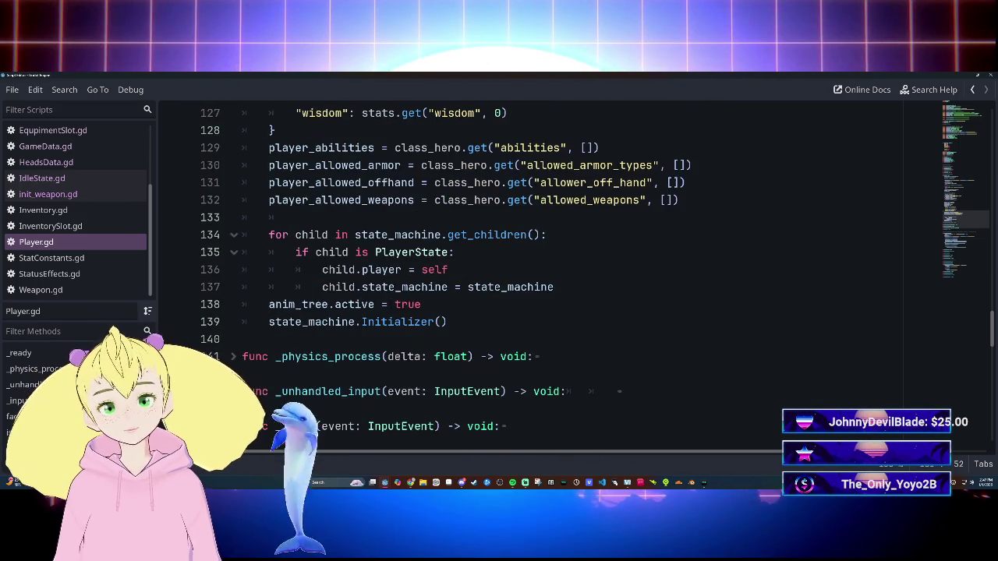
pyautogui.scroll(-6, 546, 273)
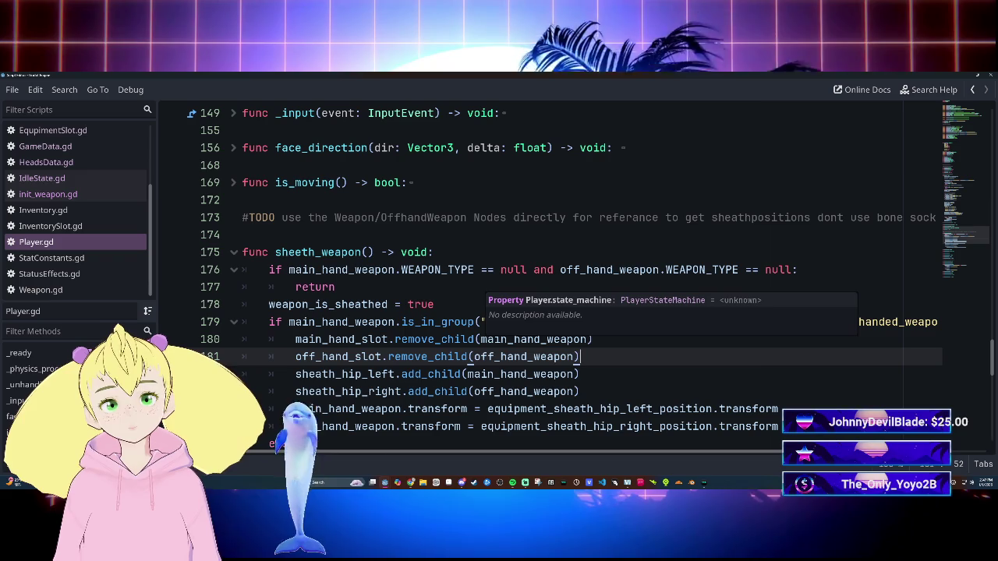
pyautogui.scroll(-6, 546, 273)
pyautogui.scroll(6, 546, 273)
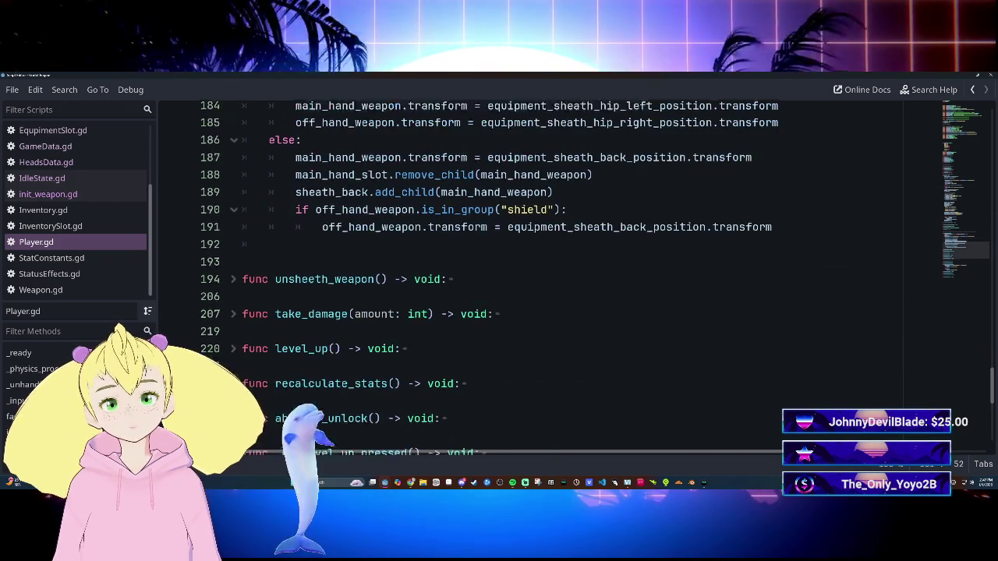
pyautogui.click(47, 194)
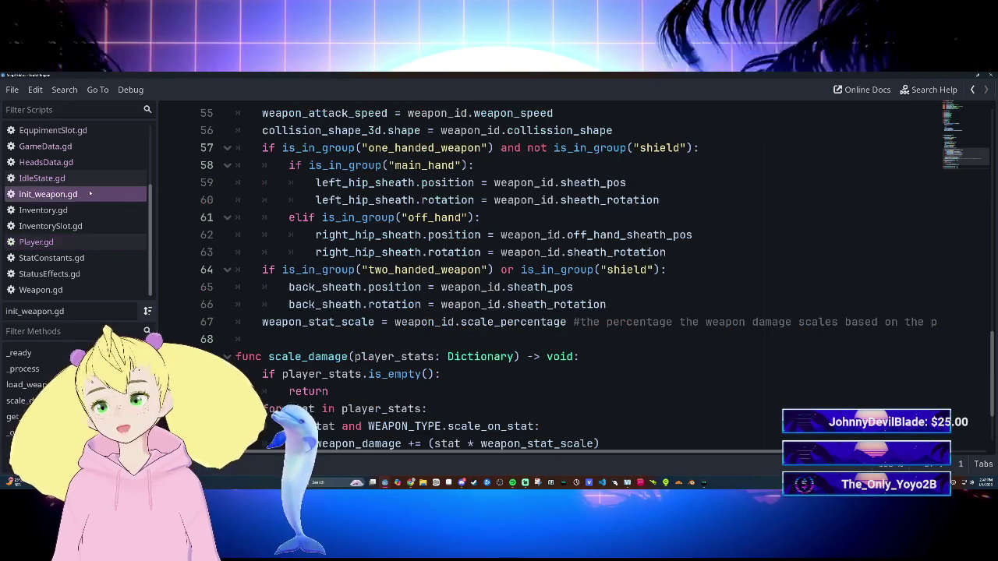
pyautogui.scroll(13, 546, 273)
pyautogui.scroll(-8, 546, 273)
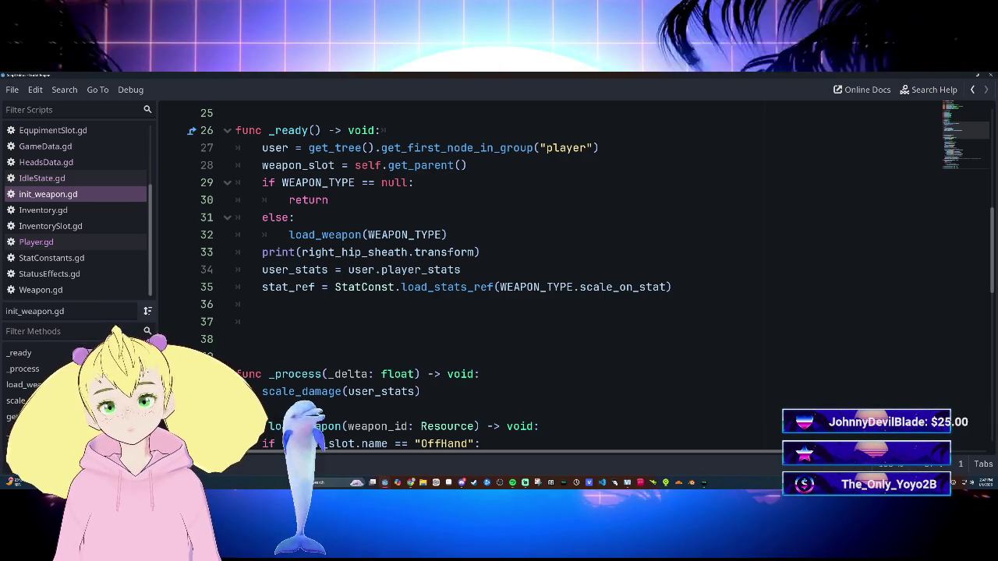
pyautogui.scroll(8, 546, 272)
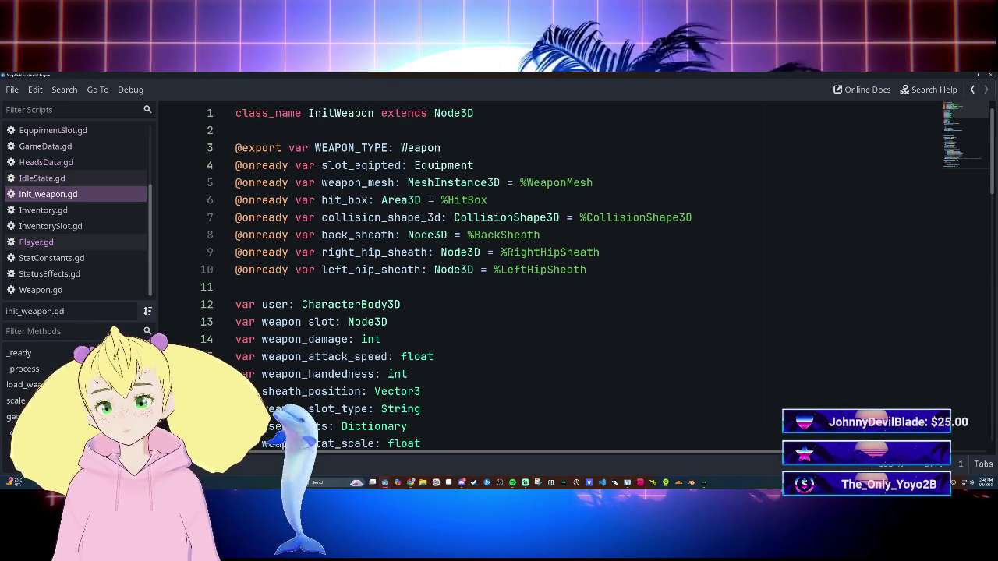
pyautogui.scroll(-8, 546, 273)
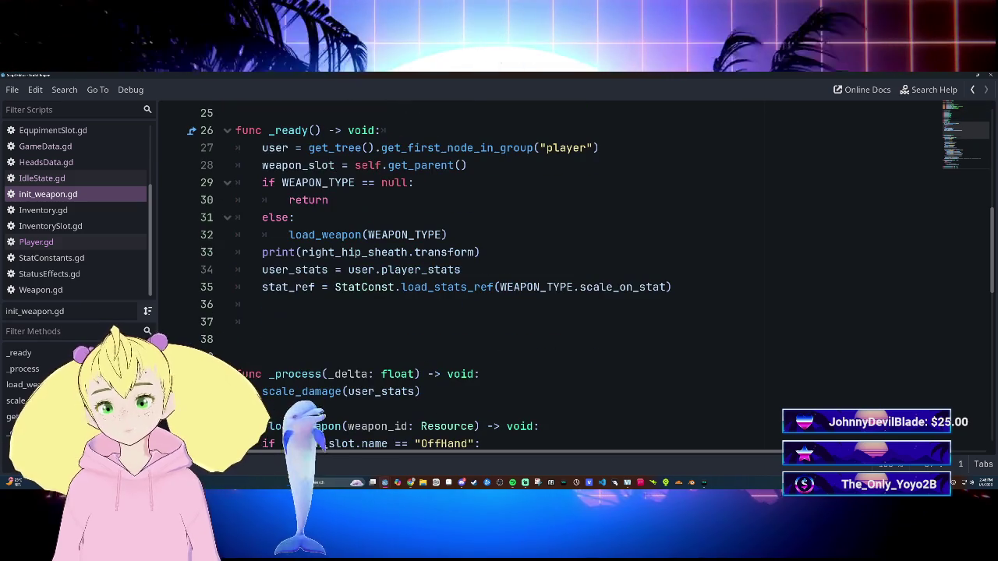
pyautogui.moveTo(262, 252); pyautogui.dragTo(470, 251)
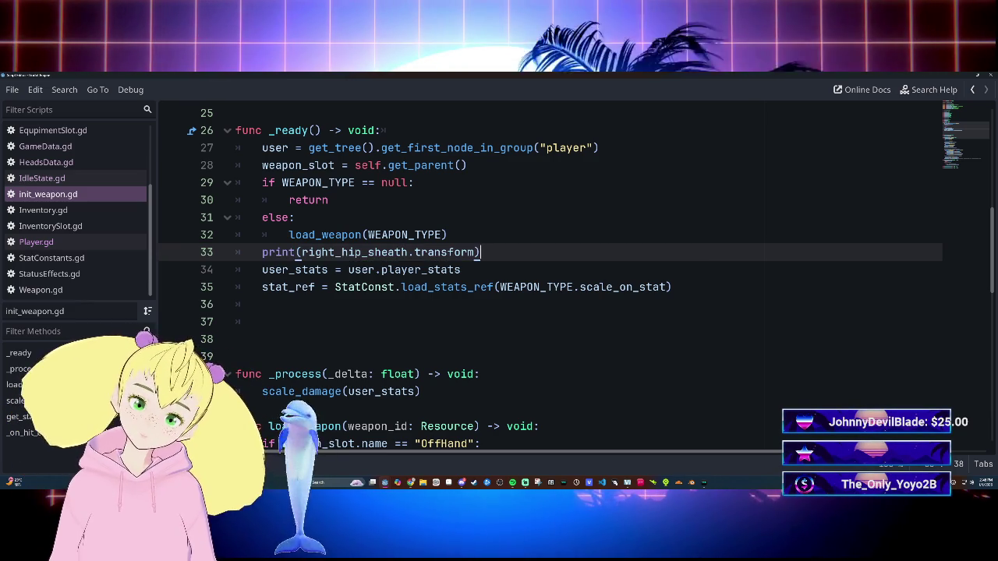
# Step: Change line 33 to print right_hip_sheath.position instead of transform, then run the game
pyautogui.click(478, 251)
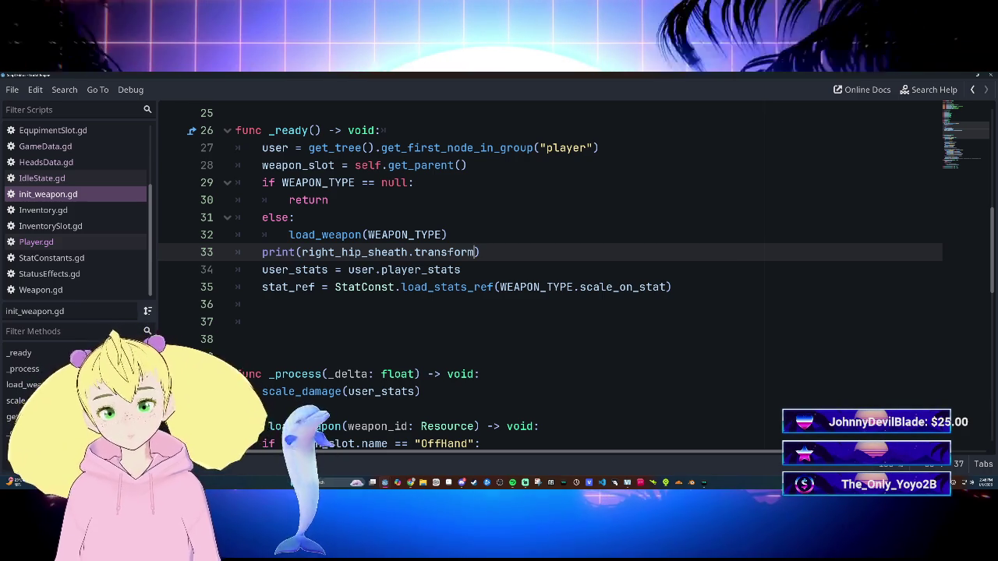
pyautogui.press('BackSpace')
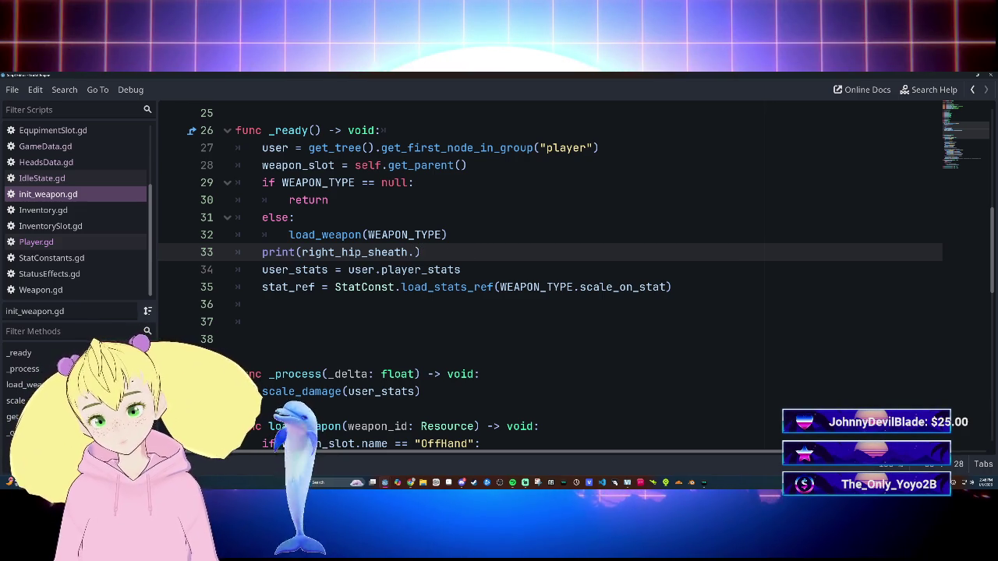
pyautogui.write('pos')
pyautogui.write('position')
pyautogui.press('Return')
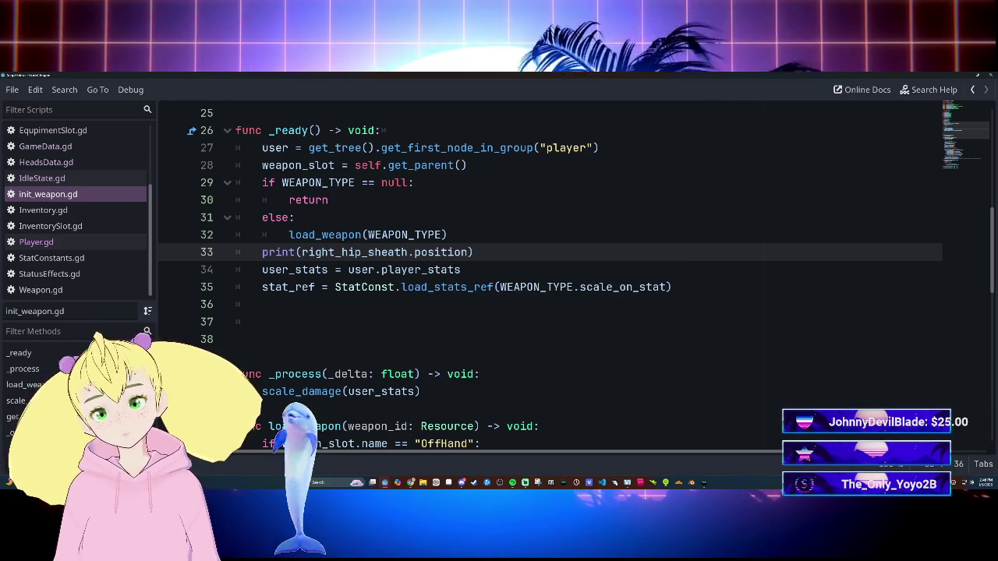
pyautogui.press('End')
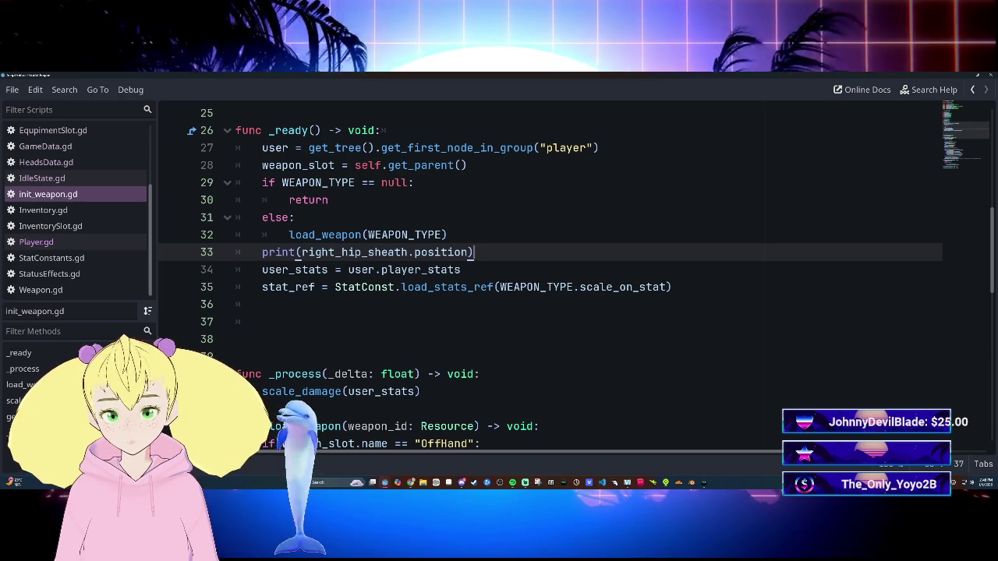
pyautogui.press('F5')
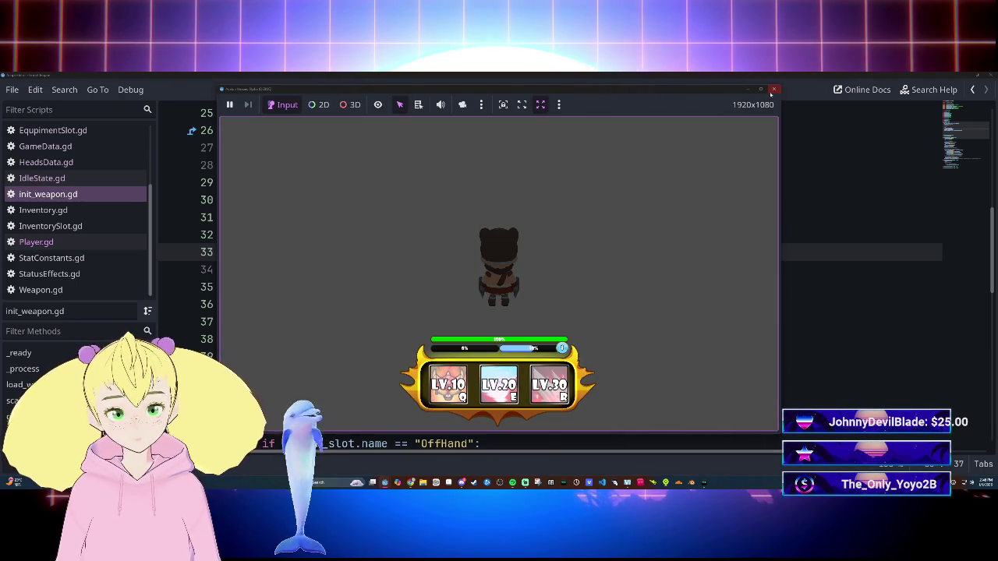
# Step: Close the running game window and bring the main editor forward
pyautogui.click(773, 90)
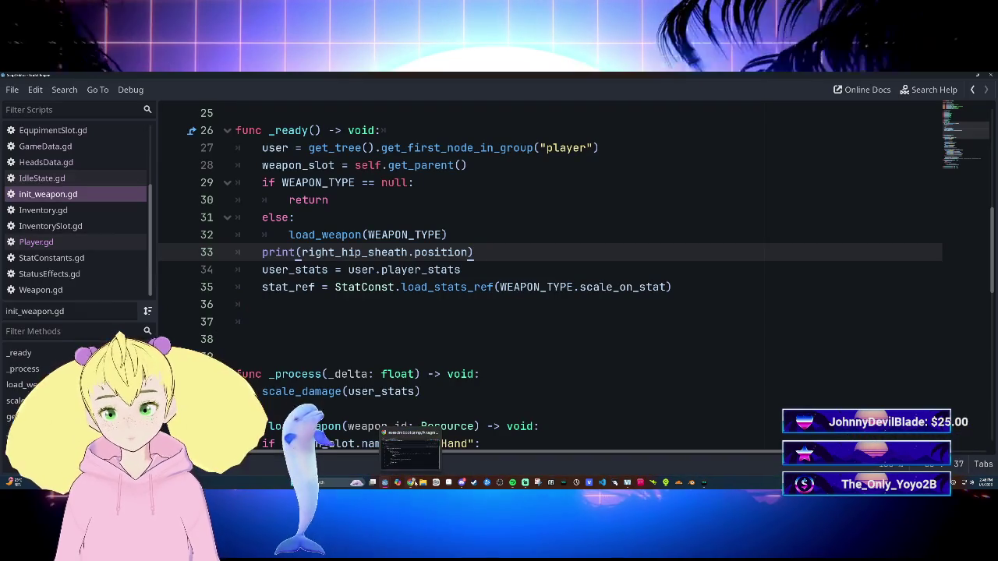
pyautogui.click(378, 456)
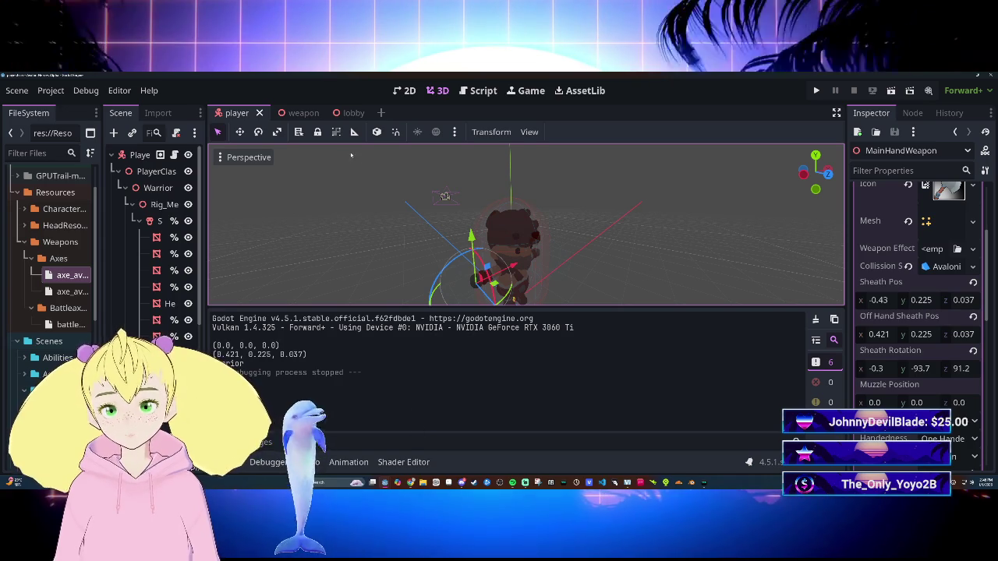
pyautogui.click(473, 92)
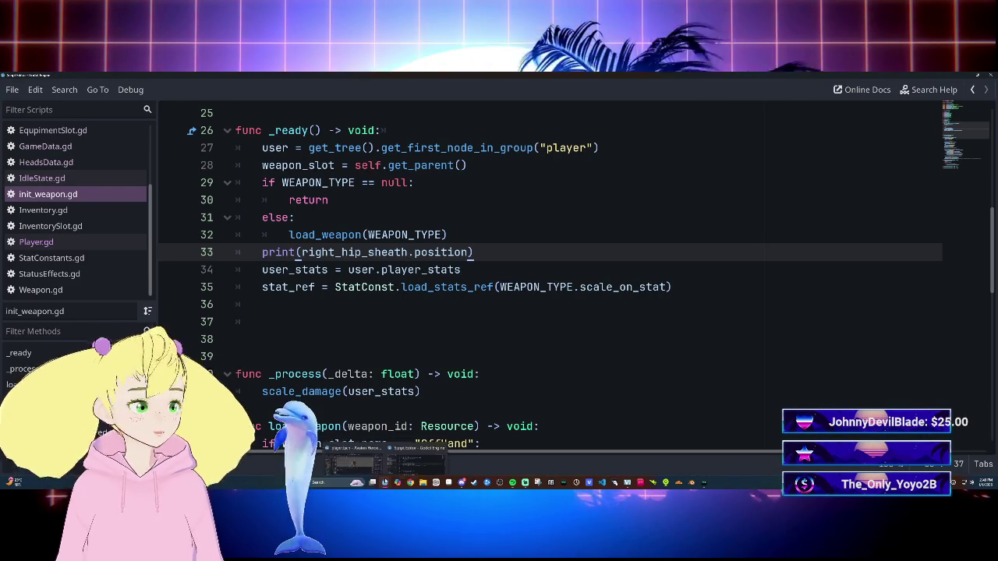
# Step: Check the printed positions (0,0,0) and (0.421, 0.225, 0.037) in Output, then return to init_weapon.gd
pyautogui.moveTo(385, 483)
pyautogui.click(372, 464)
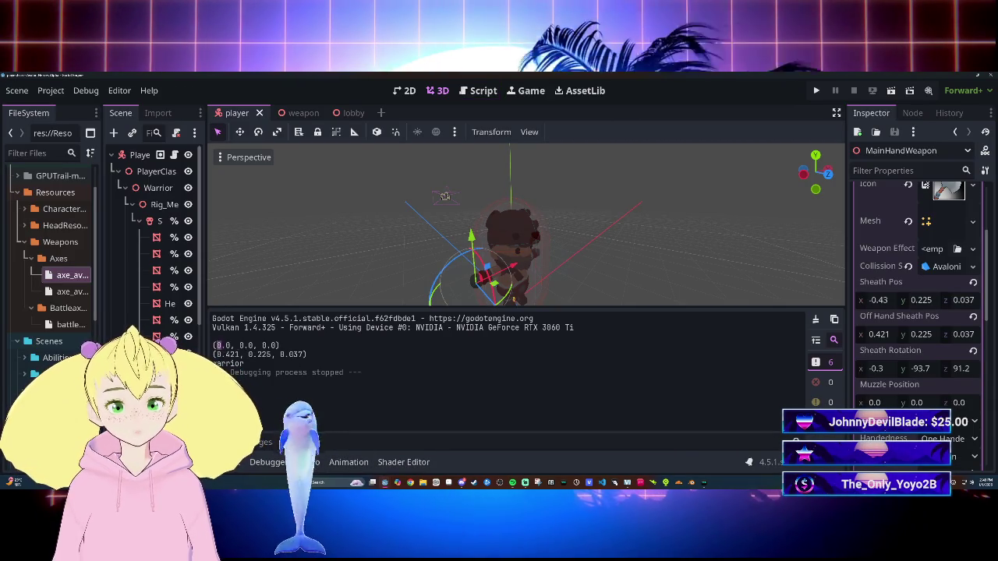
pyautogui.click(304, 362)
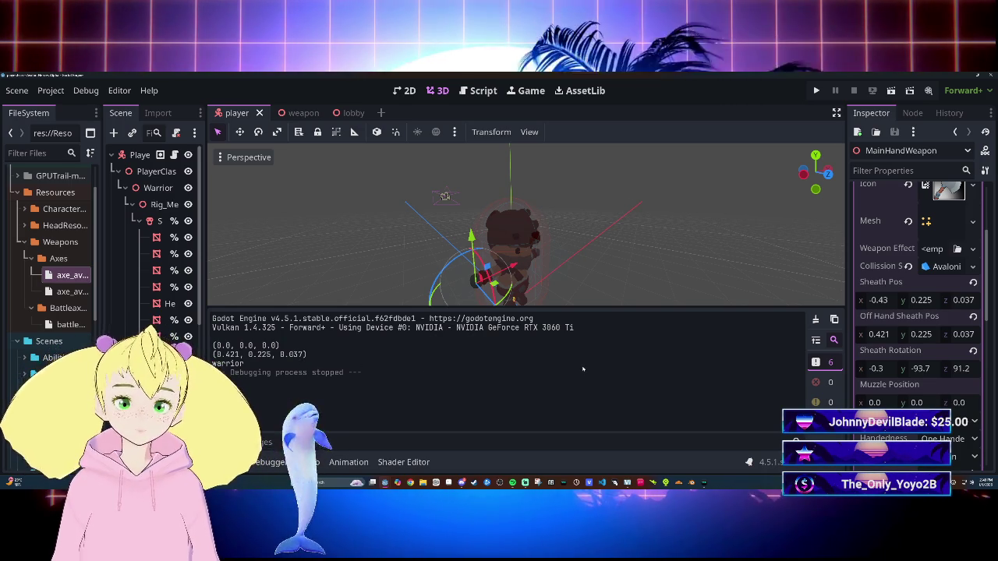
pyautogui.moveTo(386, 484)
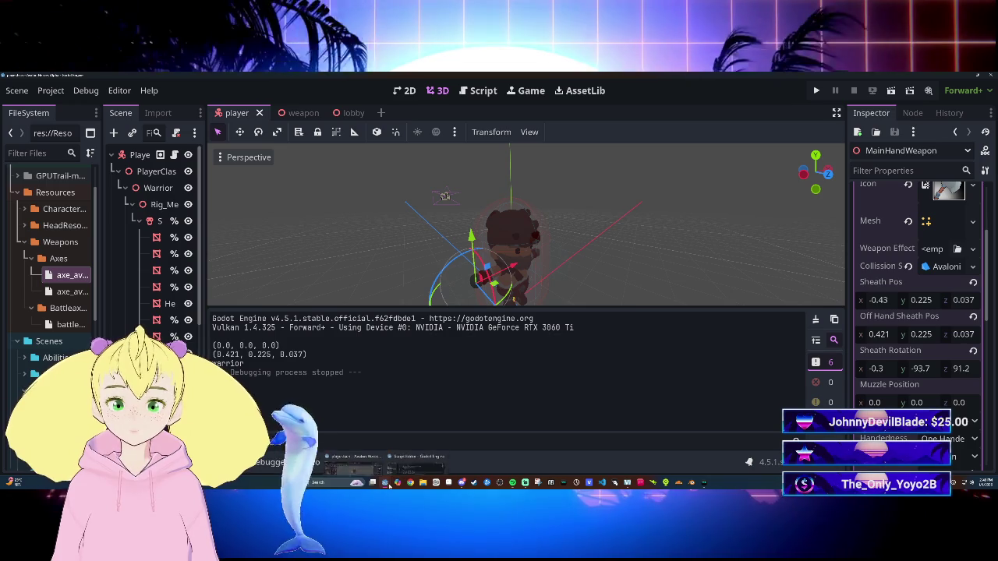
pyautogui.click(421, 468)
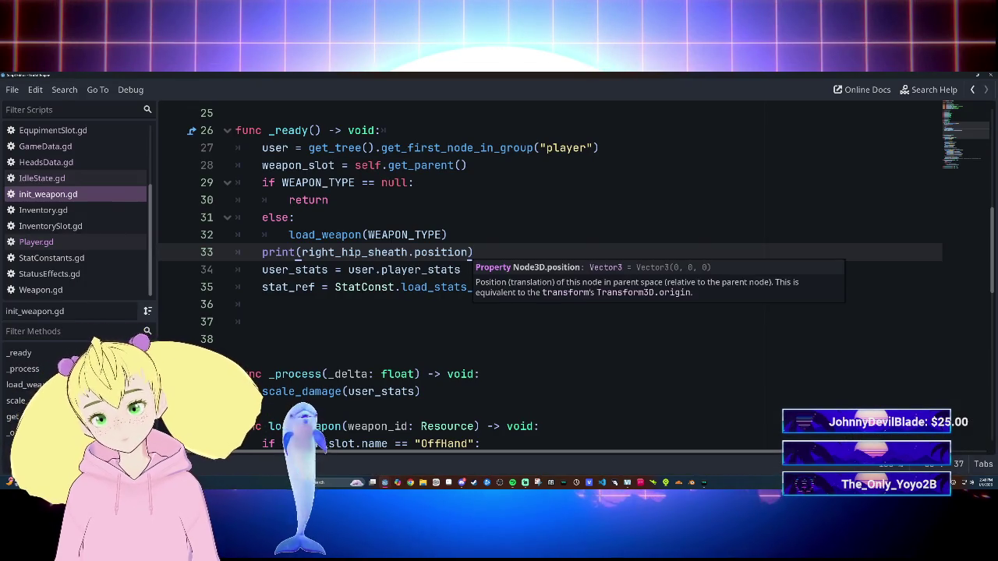
# Step: Add line 34 print(right_hip_sheath.rotation) below the position print and run the game
pyautogui.press('Return')
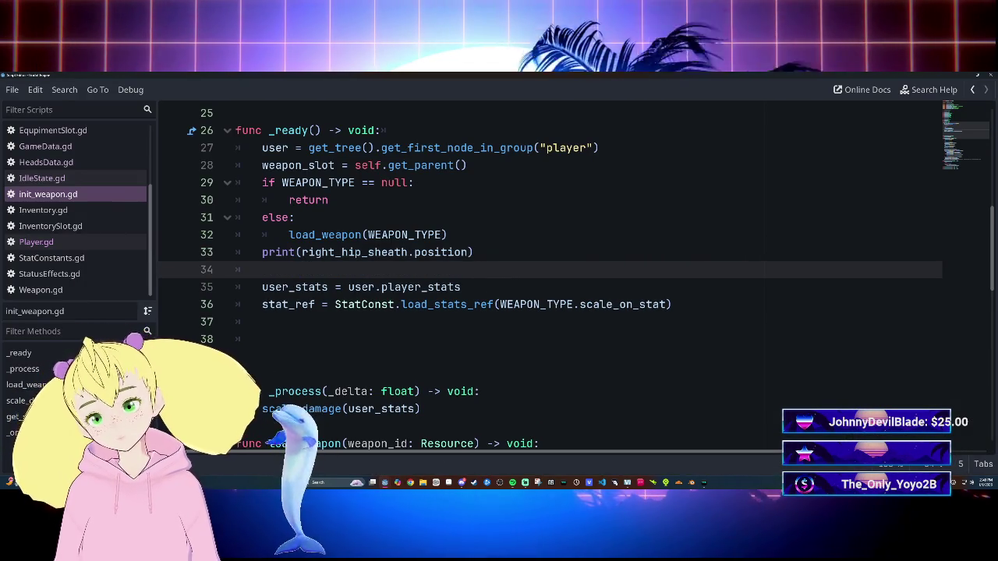
pyautogui.write('print(')
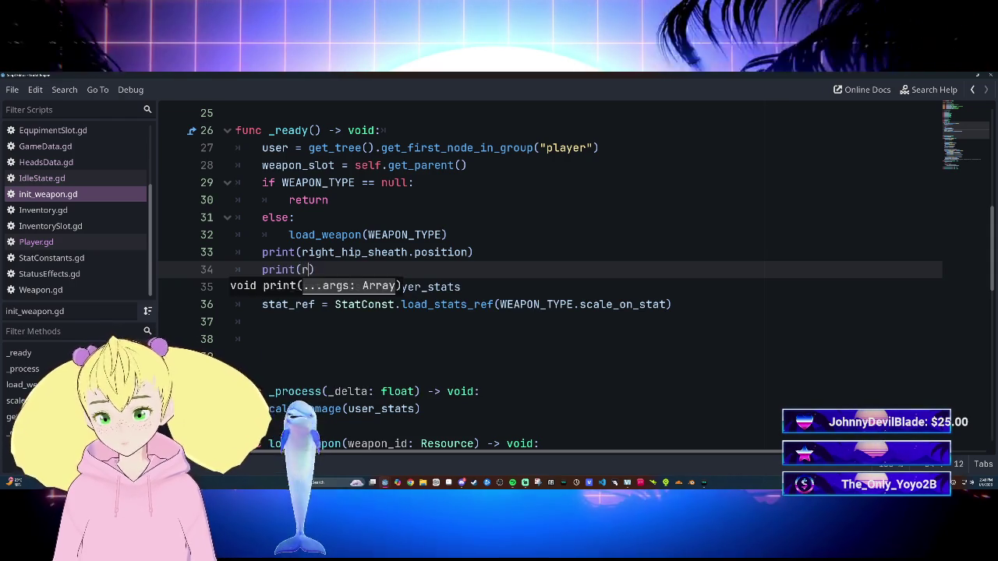
pyautogui.write('right_')
pyautogui.press('Return')
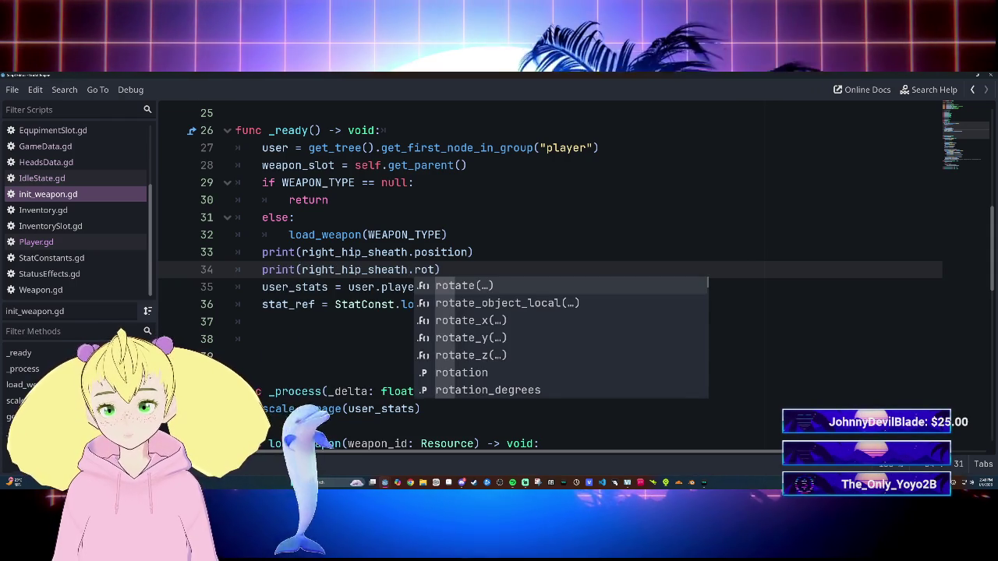
pyautogui.press('Down')
pyautogui.press('Down')
pyautogui.press('Down')
pyautogui.press('Return')
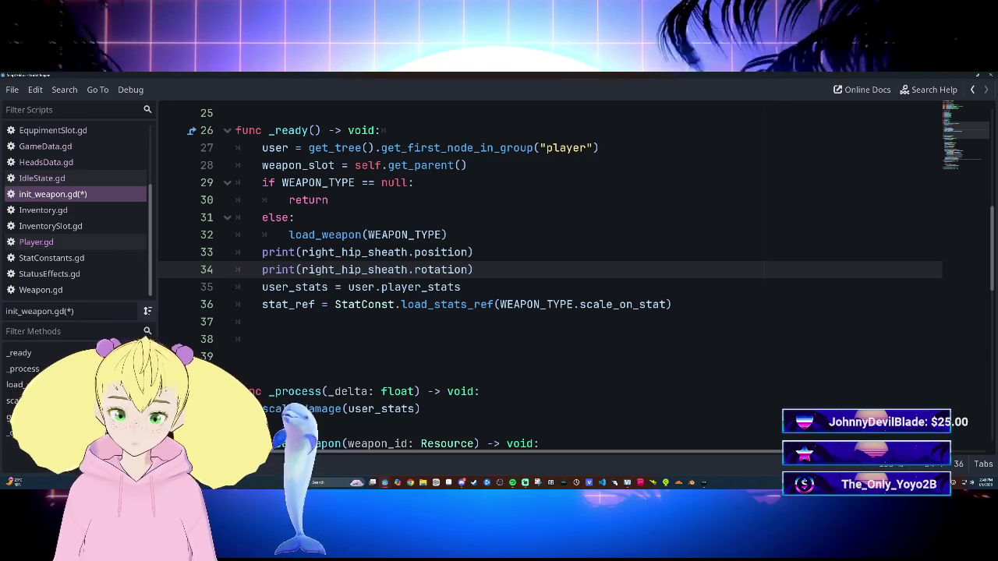
pyautogui.press('F5')
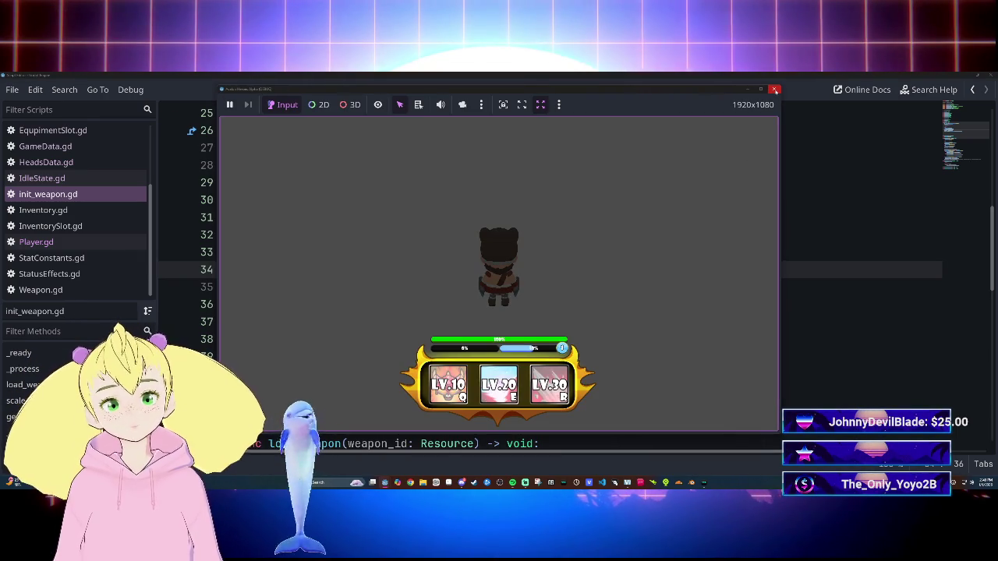
# Step: Close the game and widen the Scene dock so full node names are readable
pyautogui.click(774, 90)
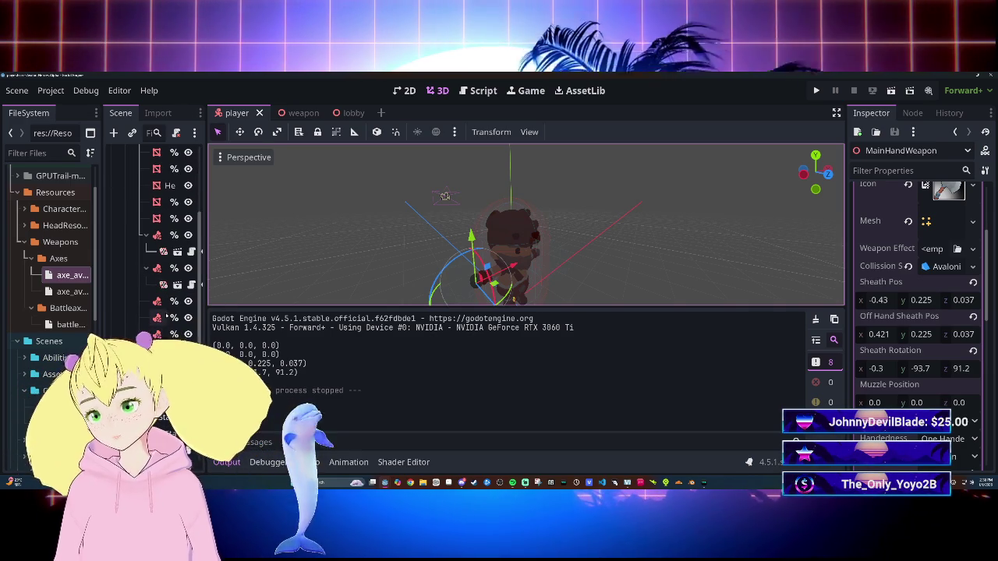
pyautogui.moveTo(206, 343); pyautogui.dragTo(308, 340)
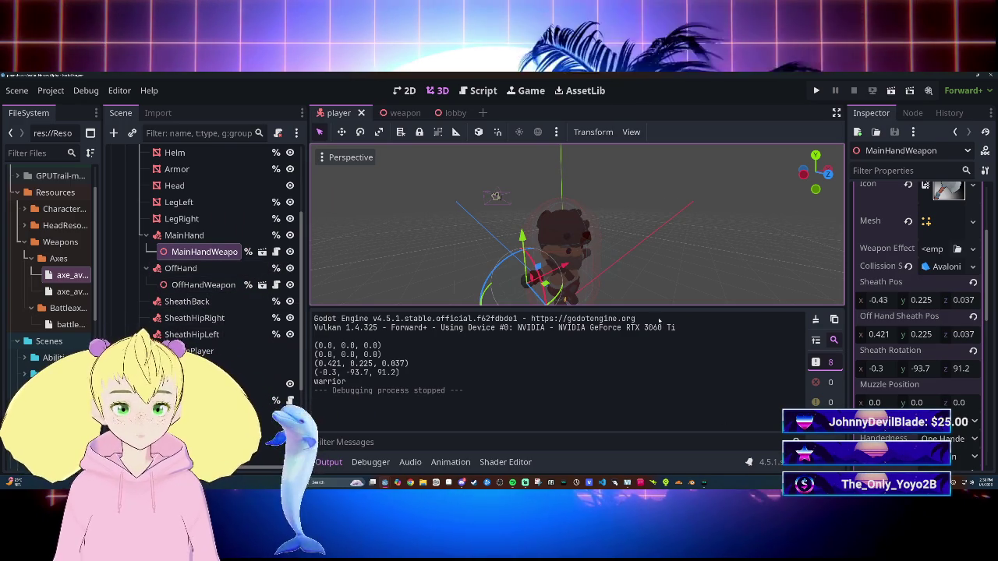
# Step: Open the weapon scene and inspect RightHipSheath's transform, at zero position and rotation
pyautogui.click(262, 252)
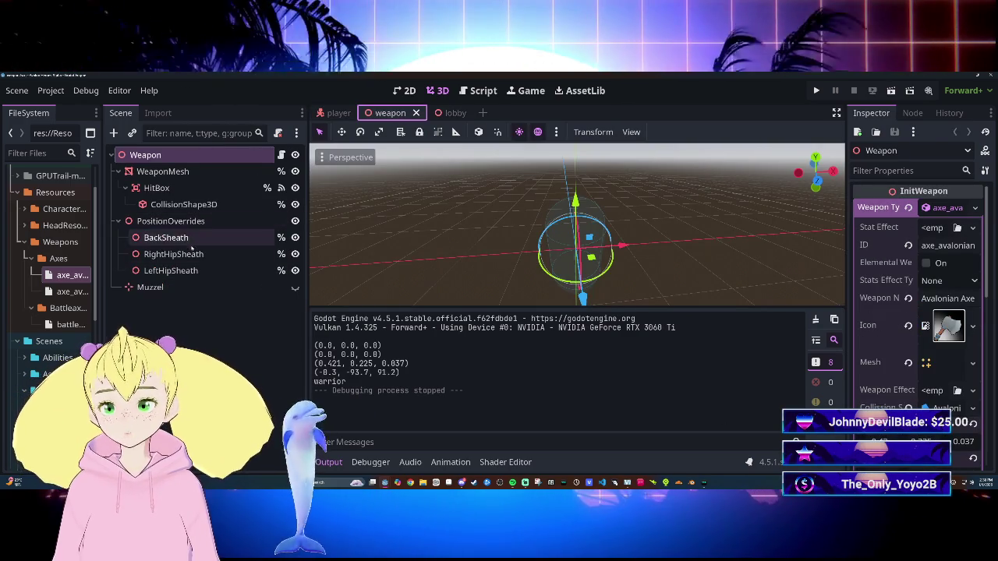
pyautogui.click(187, 254)
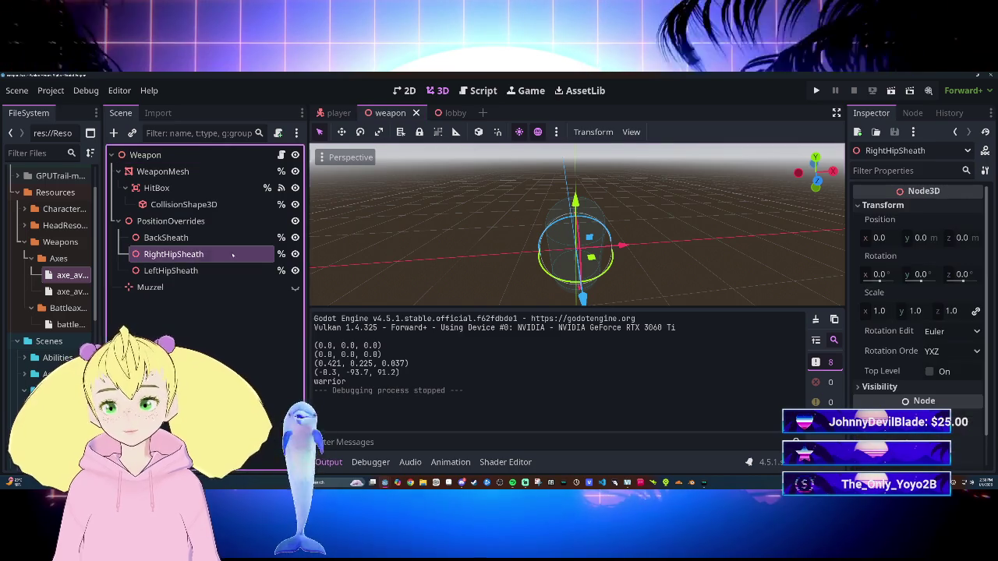
pyautogui.scroll(-1, 868, 352)
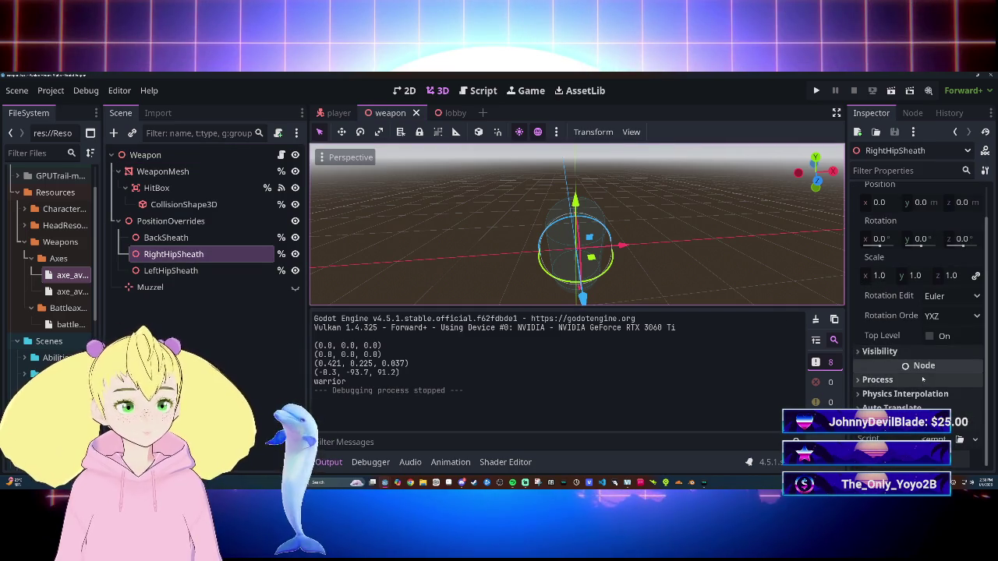
pyautogui.scroll(1, 922, 379)
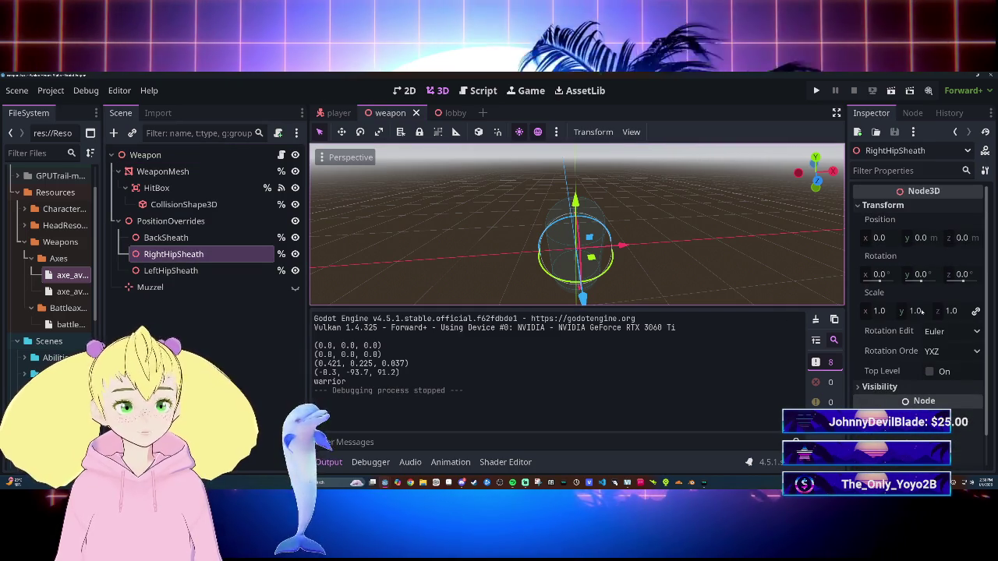
pyautogui.click(898, 346)
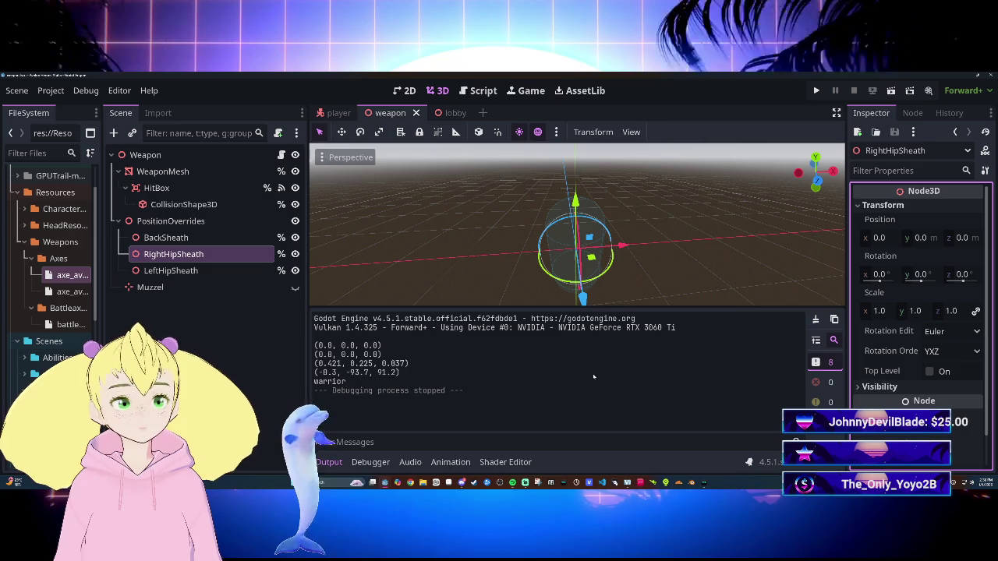
# Step: Select the Weapon root node and expand its Transform in the Inspector
pyautogui.click(177, 155)
pyautogui.scroll(-10, 920, 312)
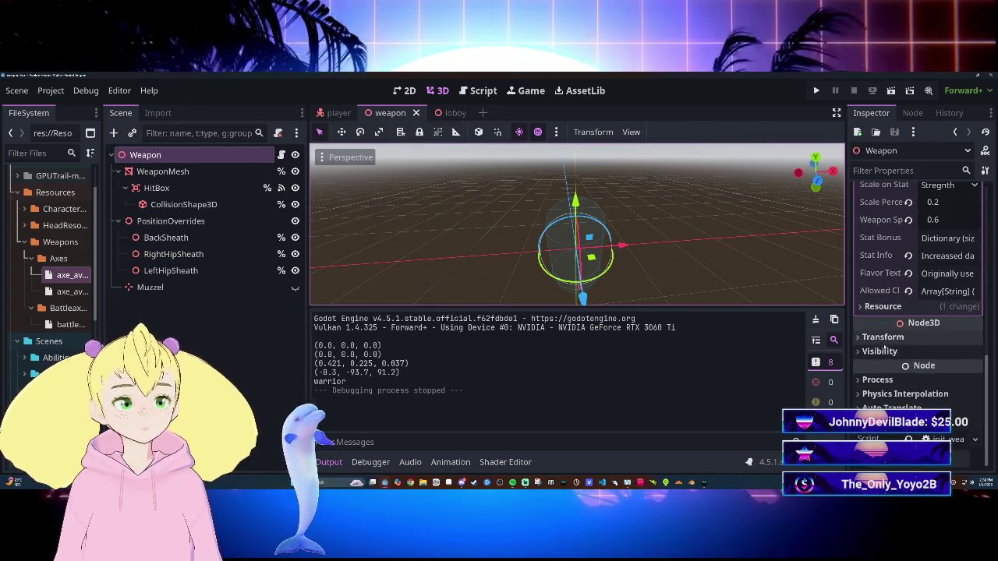
pyautogui.click(883, 337)
pyautogui.scroll(-3, 920, 312)
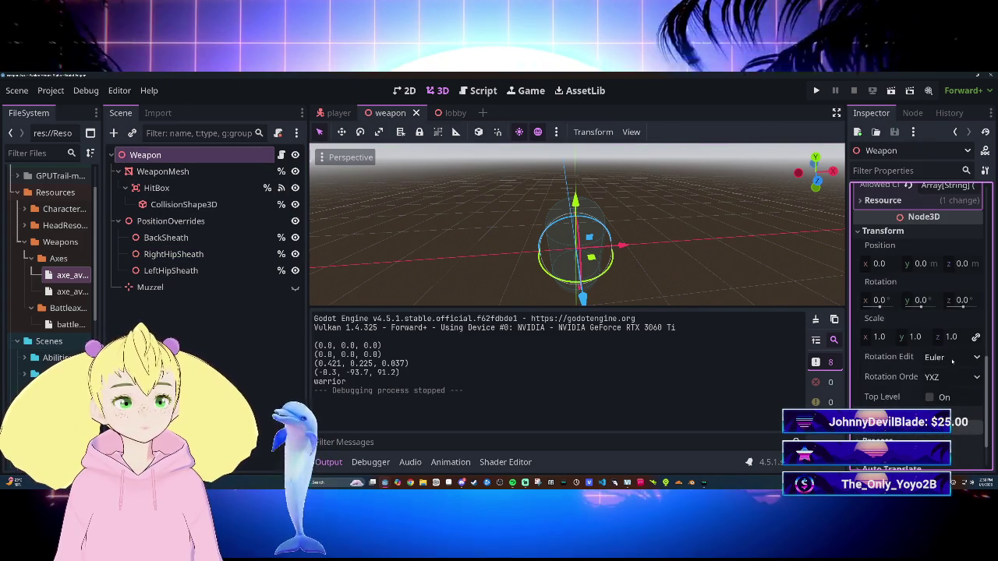
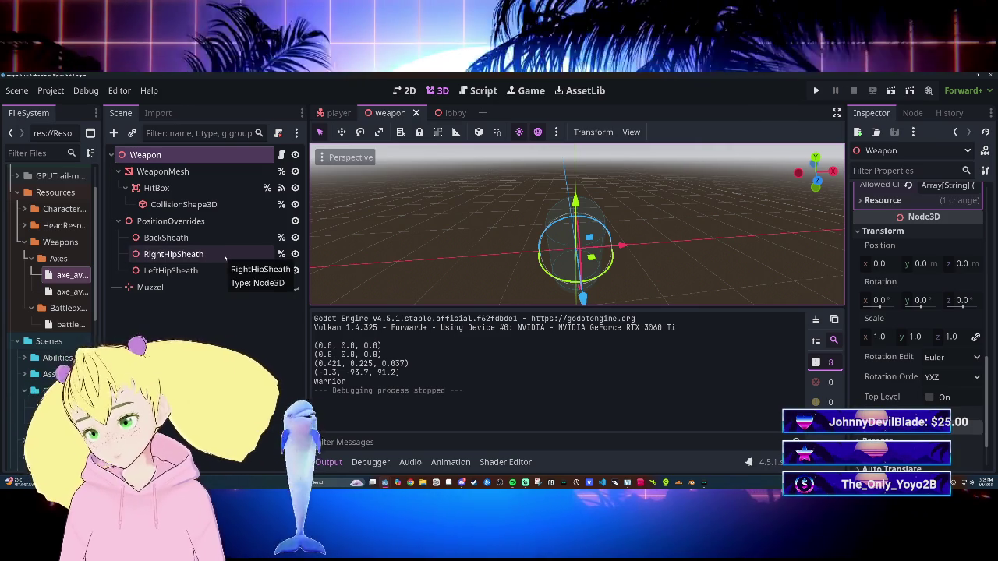
# Step: Compare the transforms of the BackSheath, LeftHipSheath and RightHipSheath nodes
pyautogui.click(175, 237)
pyautogui.click(209, 270)
pyautogui.press('Up')
pyautogui.press('Down')
pyautogui.press('Up')
pyautogui.press('Up')
pyautogui.press('Down')
pyautogui.press('Down')
pyautogui.press('Up')
pyautogui.press('Up')
pyautogui.press('Down')
pyautogui.press('Down')
pyautogui.press('Up')
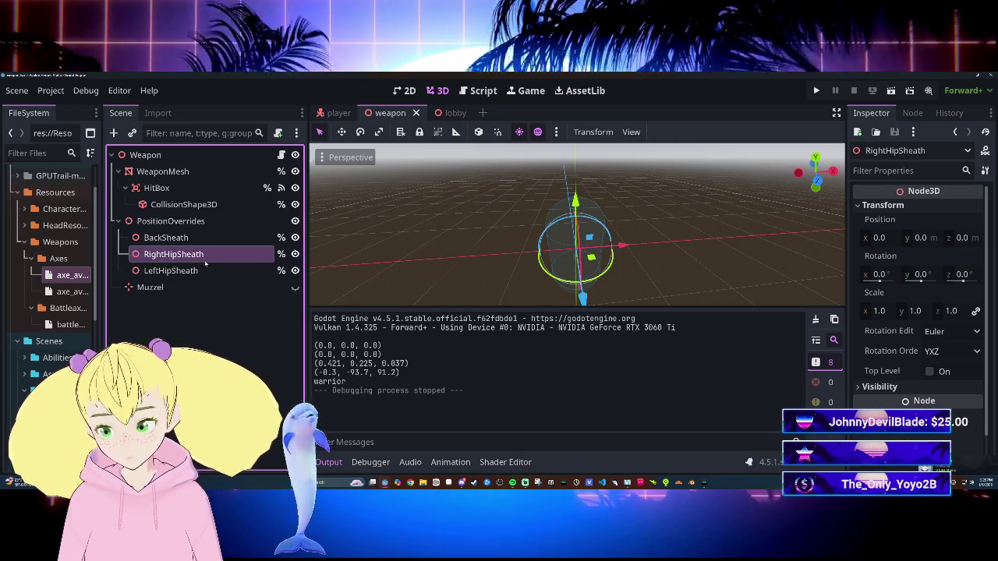
pyautogui.press('Down')
pyautogui.press('Up')
pyautogui.press('Up')
pyautogui.press('Down')
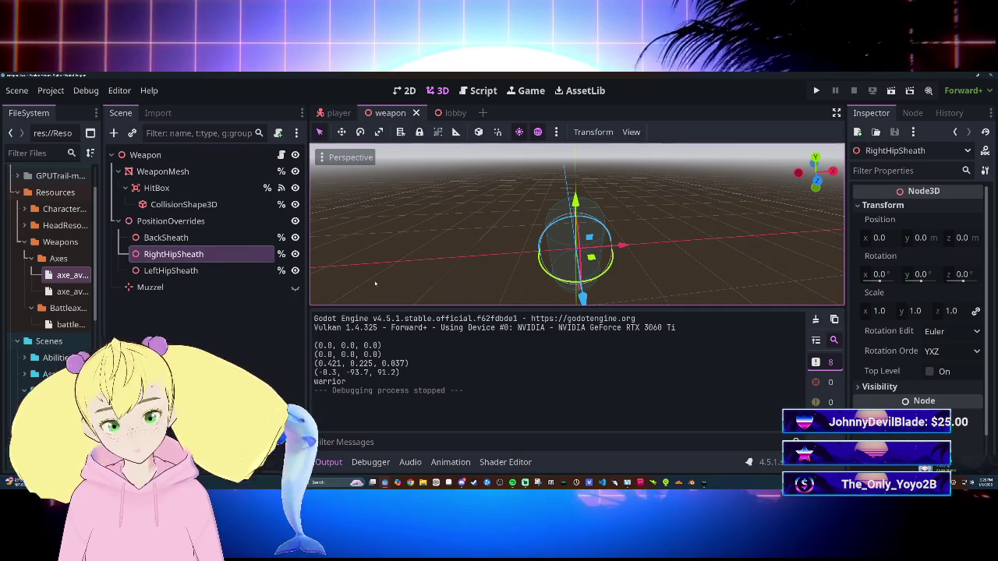
pyautogui.press('Up')
pyautogui.press('Up')
pyautogui.press('Up')
pyautogui.press('Up')
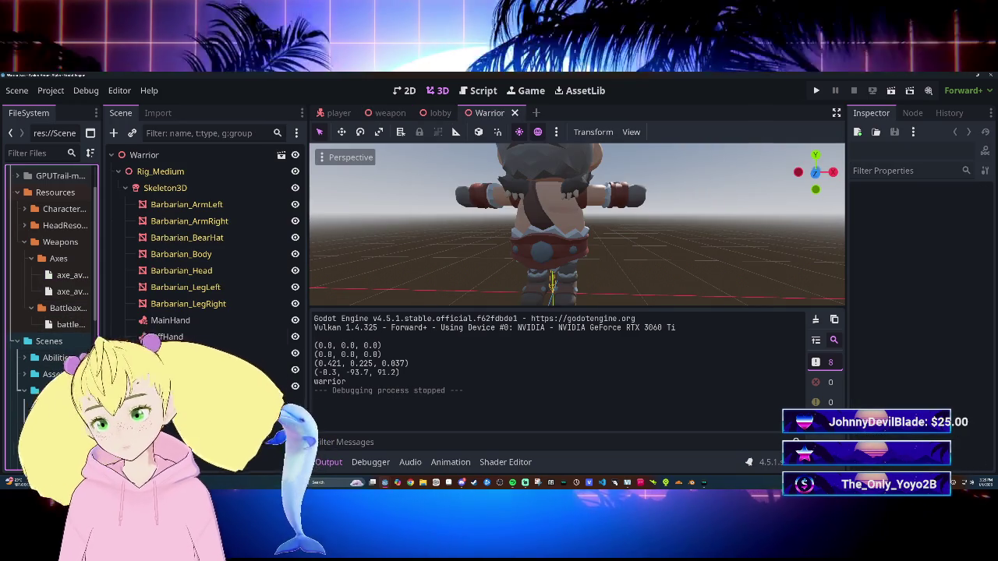
# Step: View the character from the front and instance the weapon scene under MainHand
pyautogui.press('KP_1')
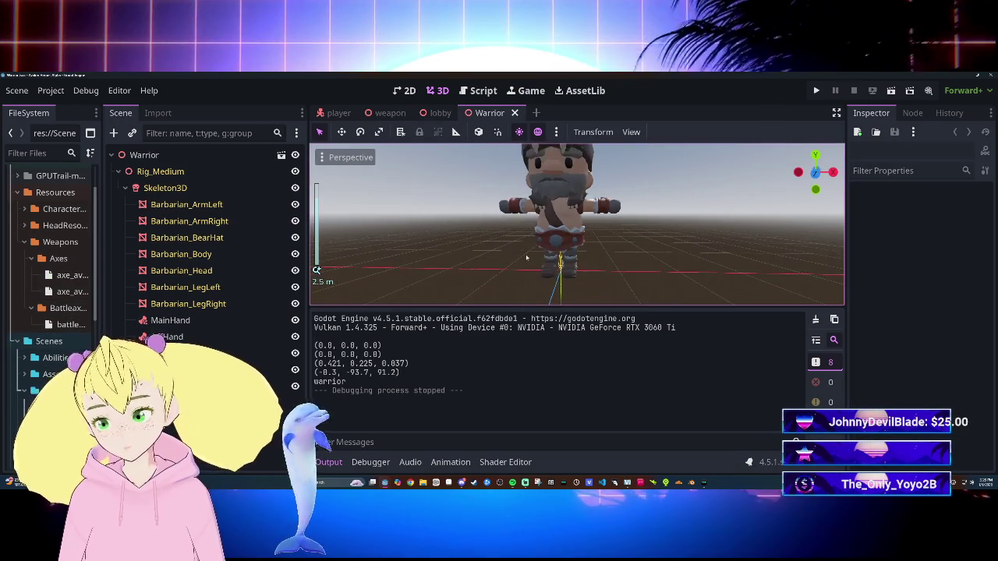
pyautogui.scroll(-3, 489, 259)
pyautogui.scroll(-5, 78, 281)
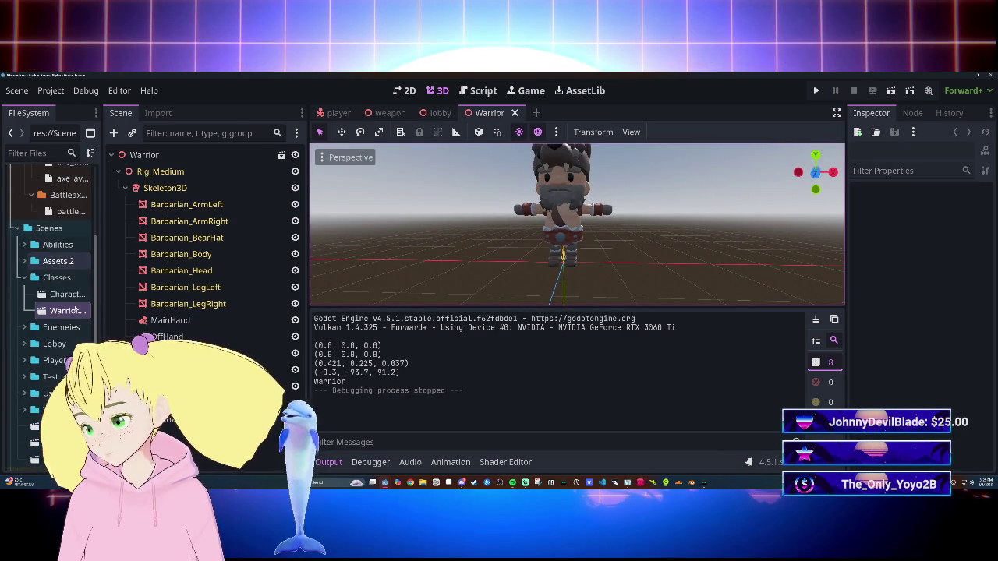
pyautogui.scroll(6, 75, 308)
pyautogui.scroll(1, 74, 300)
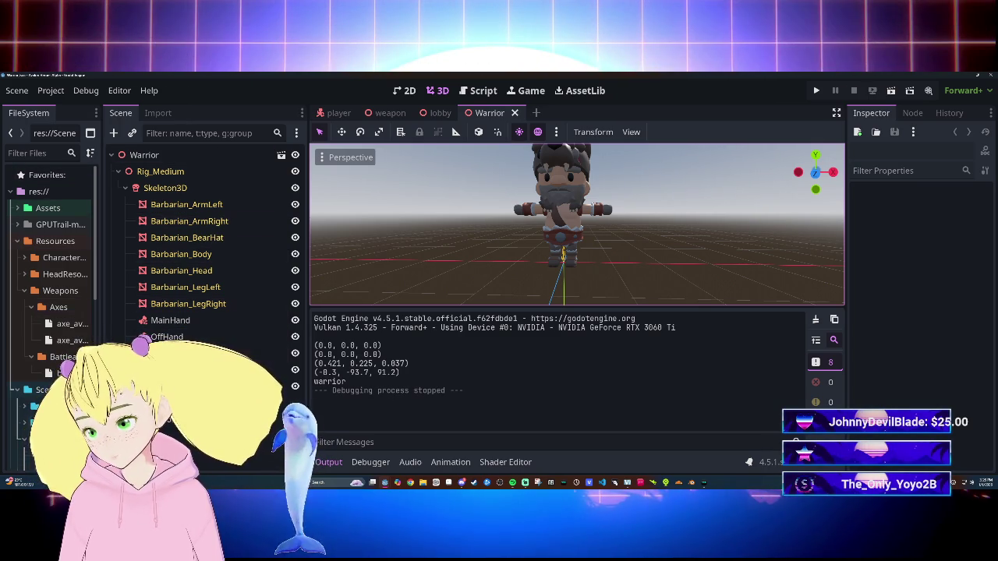
pyautogui.scroll(-3, 51, 312)
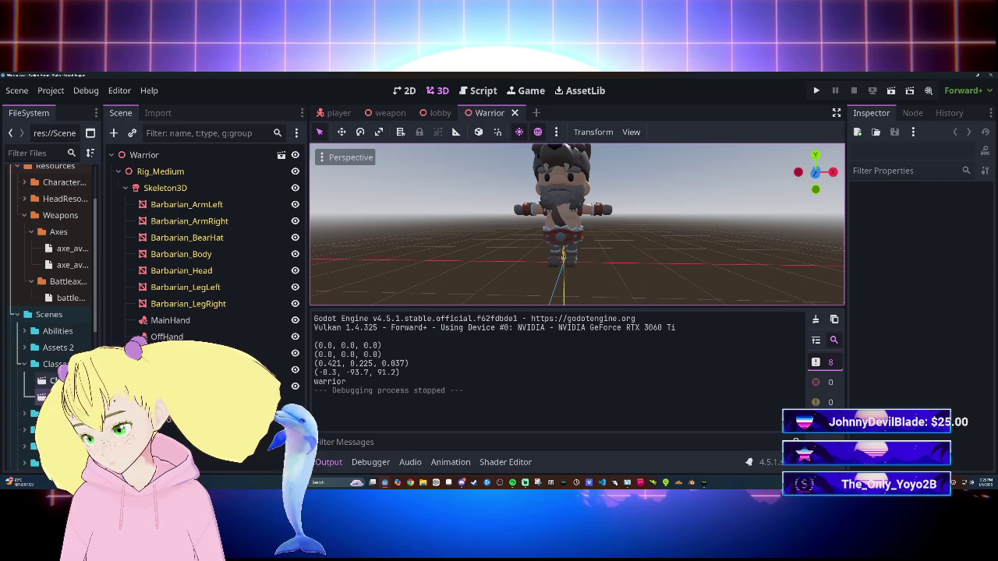
pyautogui.scroll(-4, 58, 298)
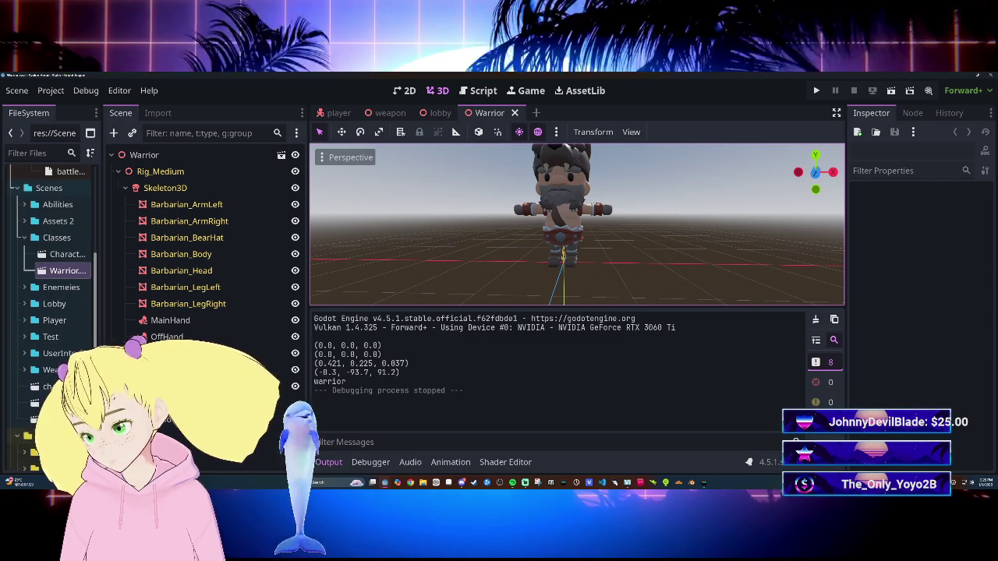
pyautogui.moveTo(226, 355); pyautogui.dragTo(193, 321)
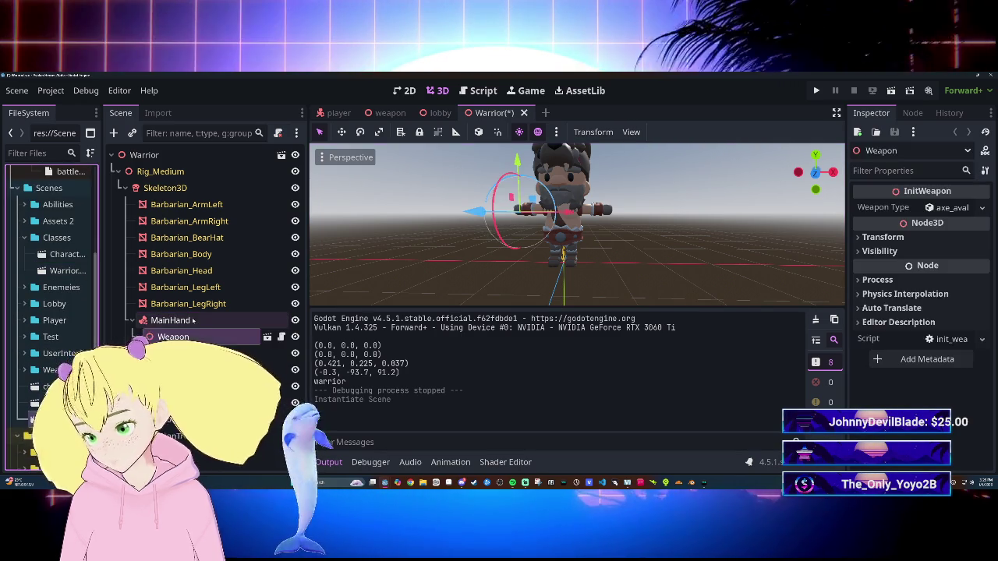
# Step: Orbit to a higher side angle and inspect the Weapon's transform properties
pyautogui.scroll(2, 510, 247)
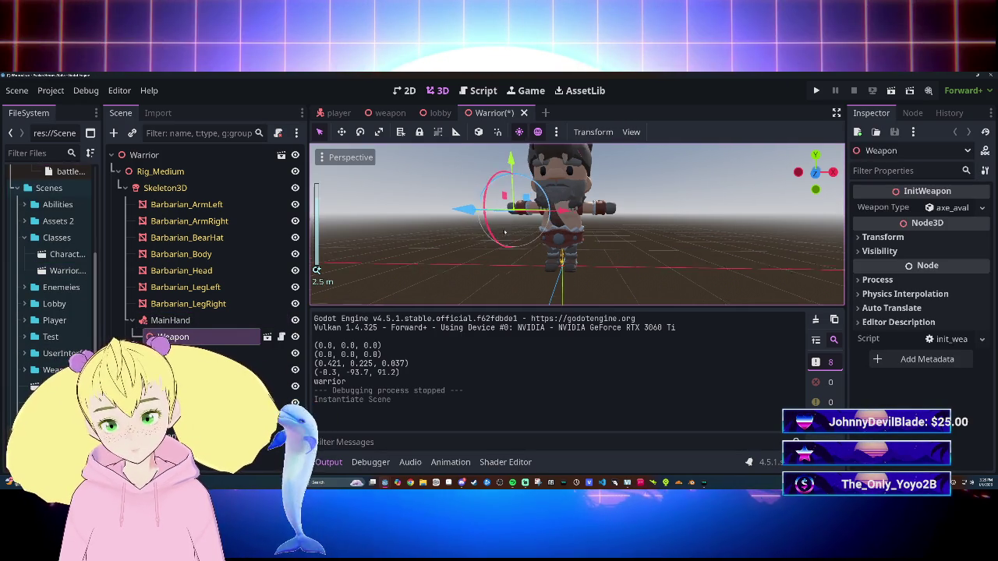
pyautogui.moveTo(510, 248)
pyautogui.mouseDown()
pyautogui.moveTo(573, 266)
pyautogui.moveTo(556, 272)
pyautogui.mouseUp()
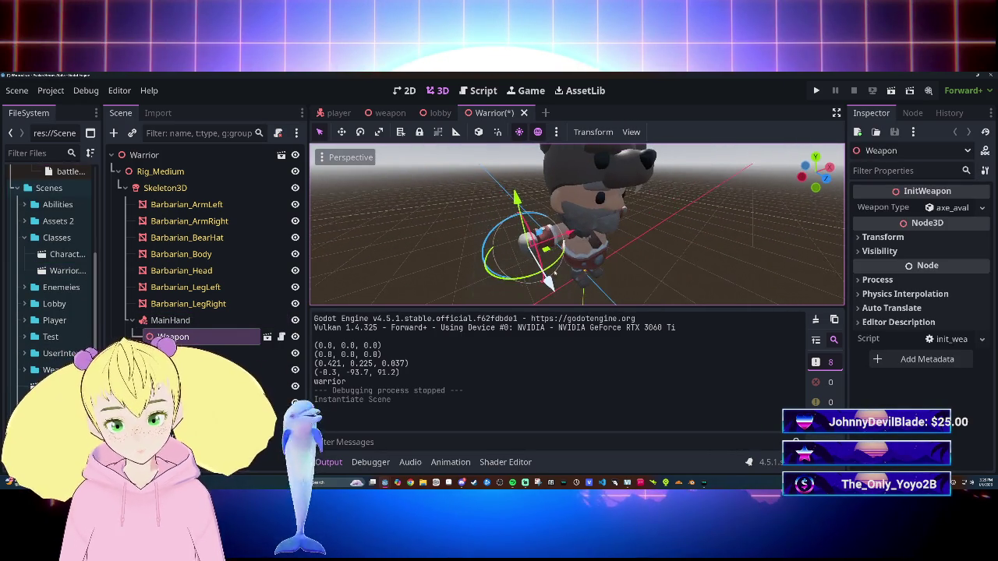
pyautogui.click(885, 237)
pyautogui.scroll(-2, 890, 351)
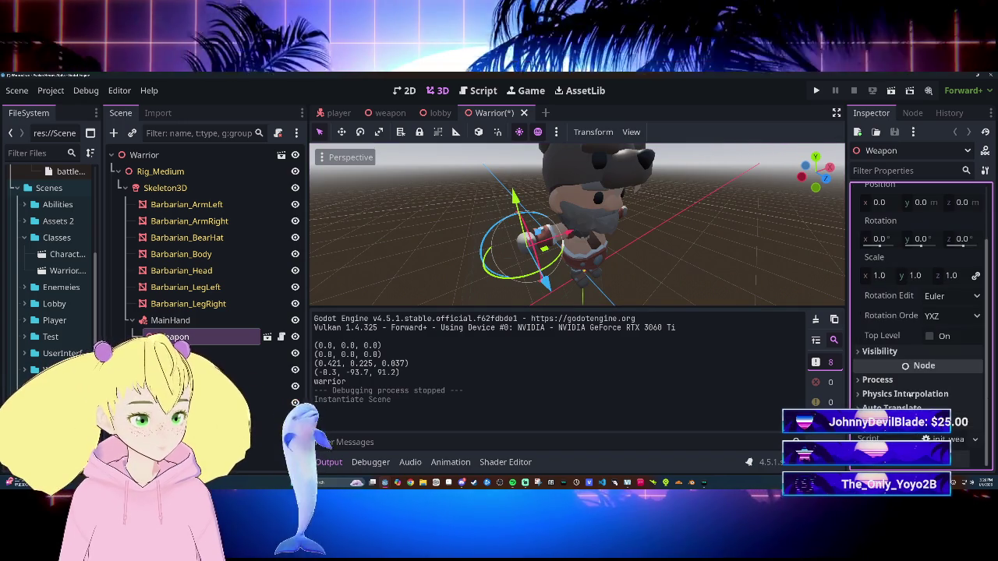
pyautogui.scroll(2, 906, 269)
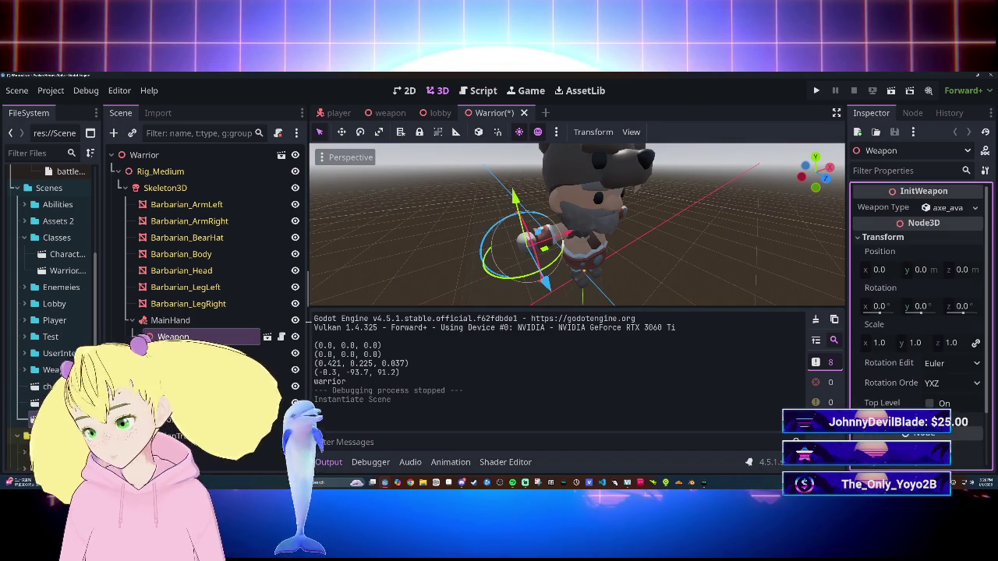
# Step: Make the instanced Weapon local and select its WeaponMesh child
pyautogui.rightClick(244, 341)
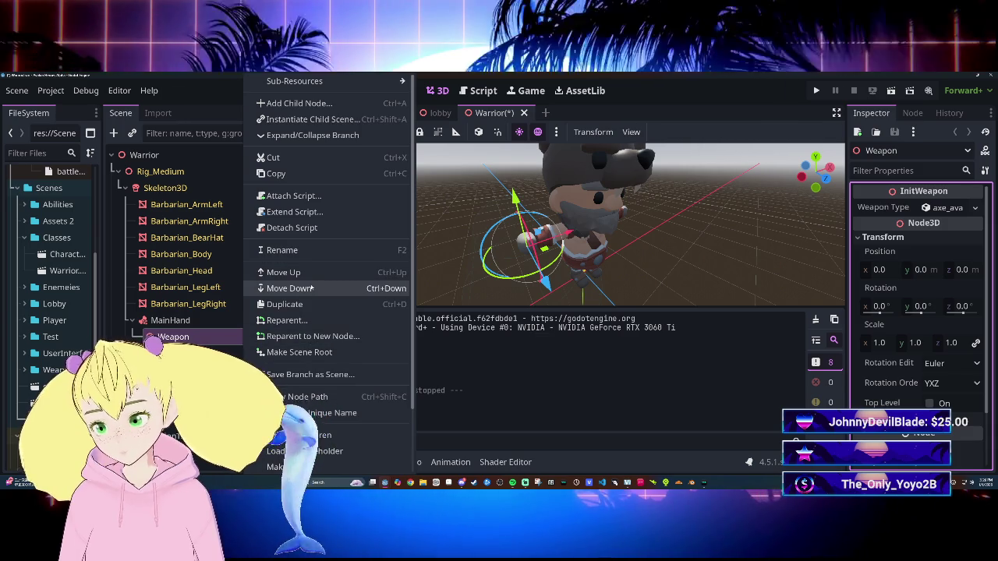
pyautogui.click(277, 467)
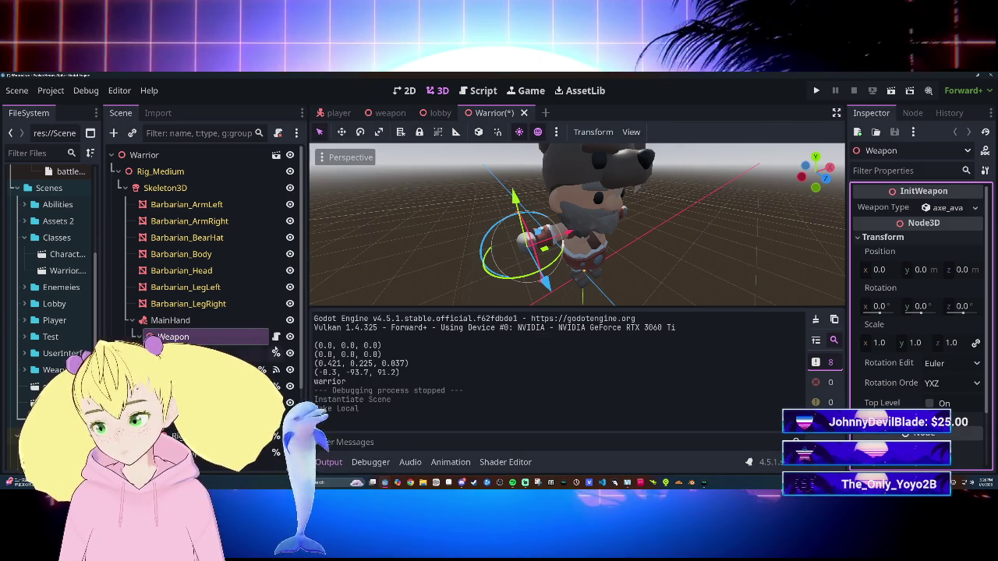
pyautogui.scroll(-3, 243, 312)
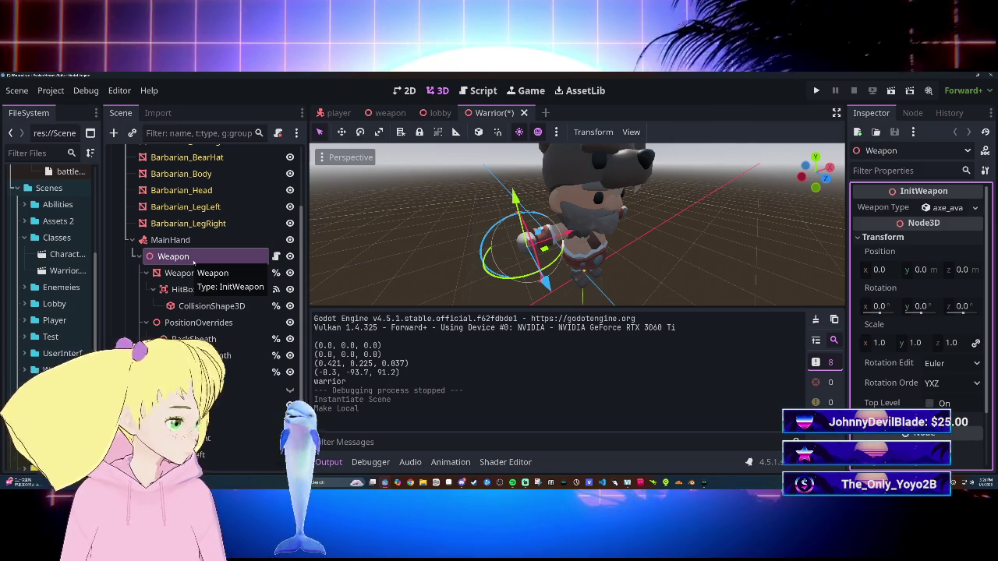
pyautogui.click(191, 273)
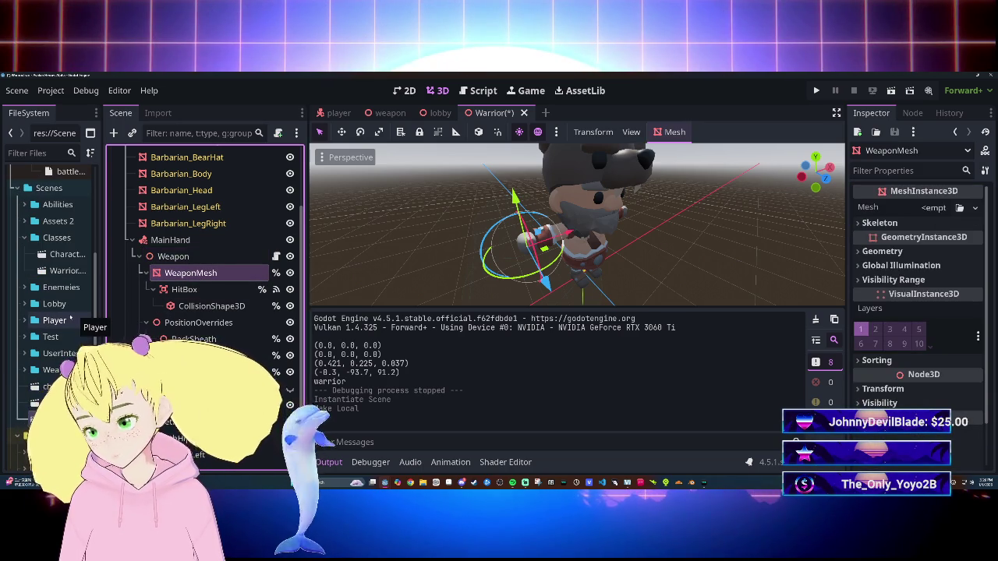
# Step: Assign the Avalonian_Axe mesh to WeaponMesh's Mesh property
pyautogui.scroll(5, 66, 304)
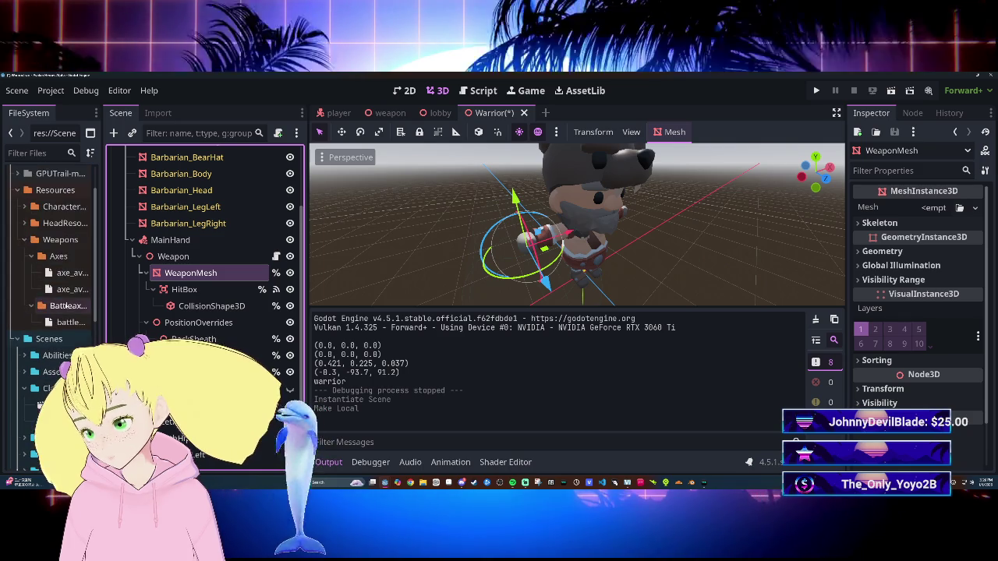
pyautogui.scroll(-5, 69, 304)
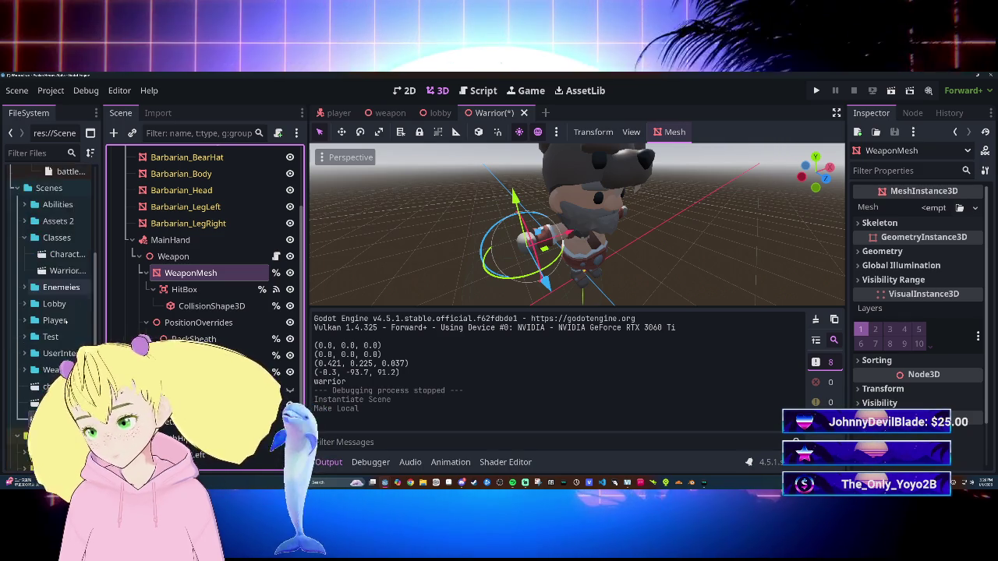
pyautogui.scroll(6, 66, 320)
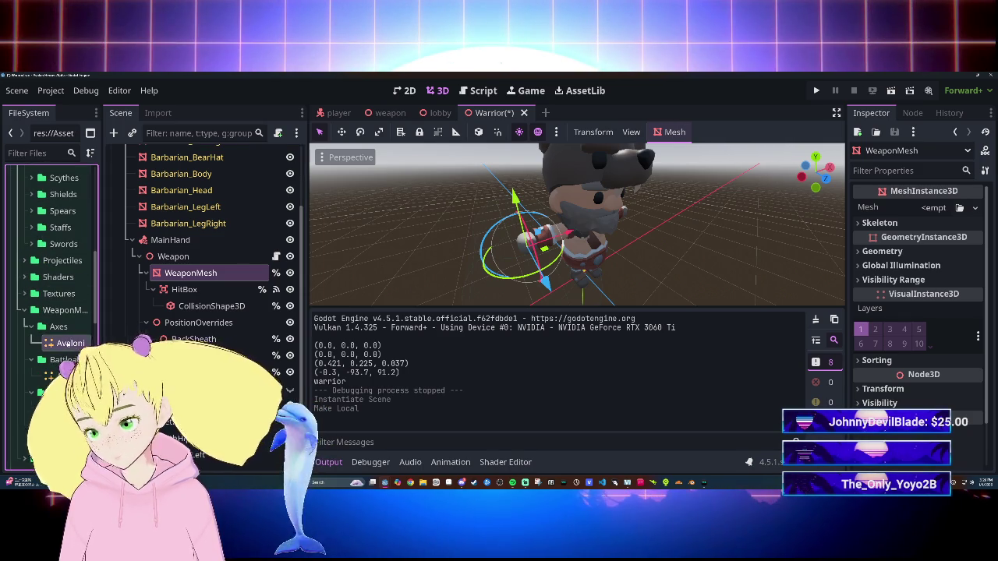
pyautogui.moveTo(902, 219); pyautogui.dragTo(935, 211)
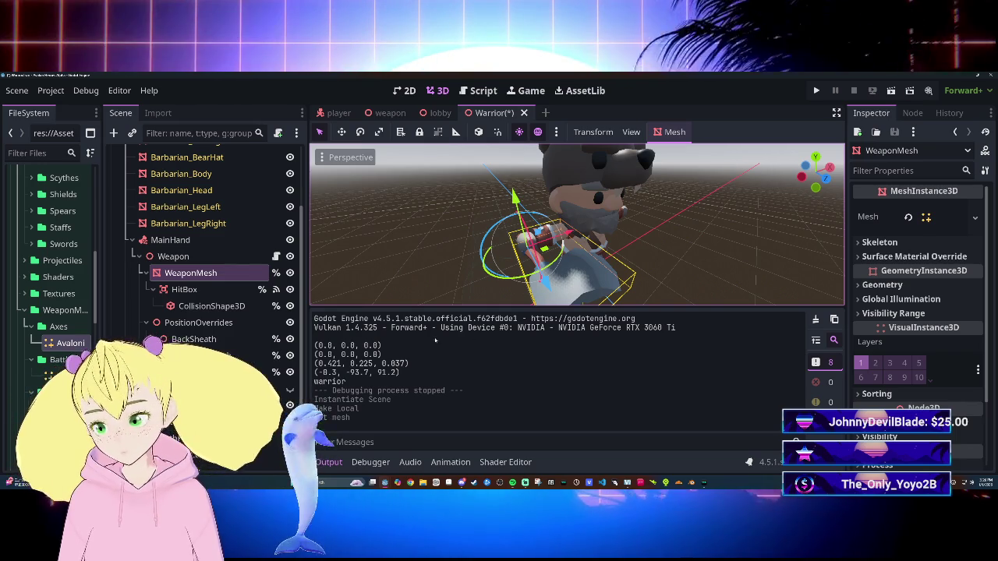
# Step: Set WeaponMesh's Transform rotation Y to 180°
pyautogui.scroll(-3, 881, 335)
pyautogui.click(878, 337)
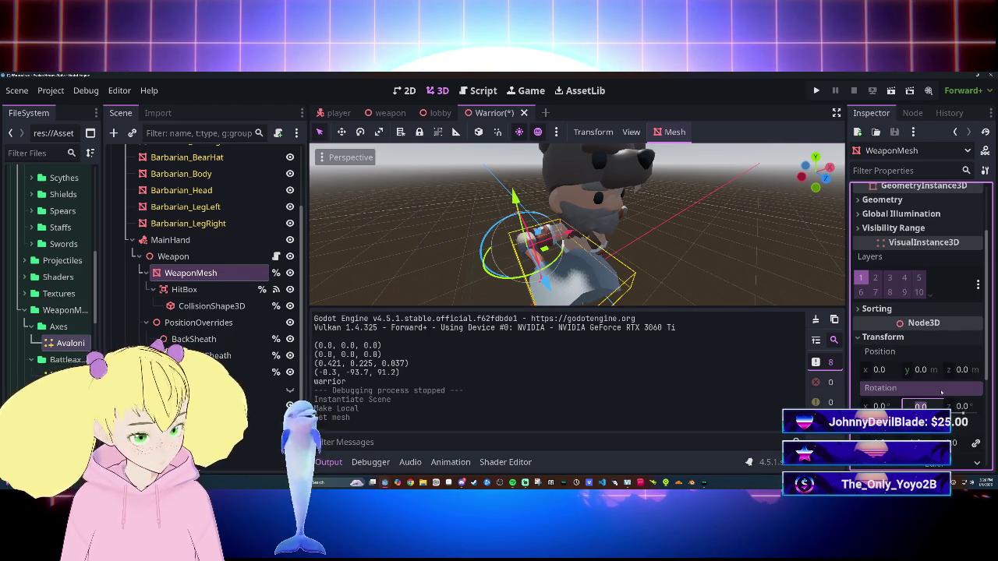
pyautogui.press('Return')
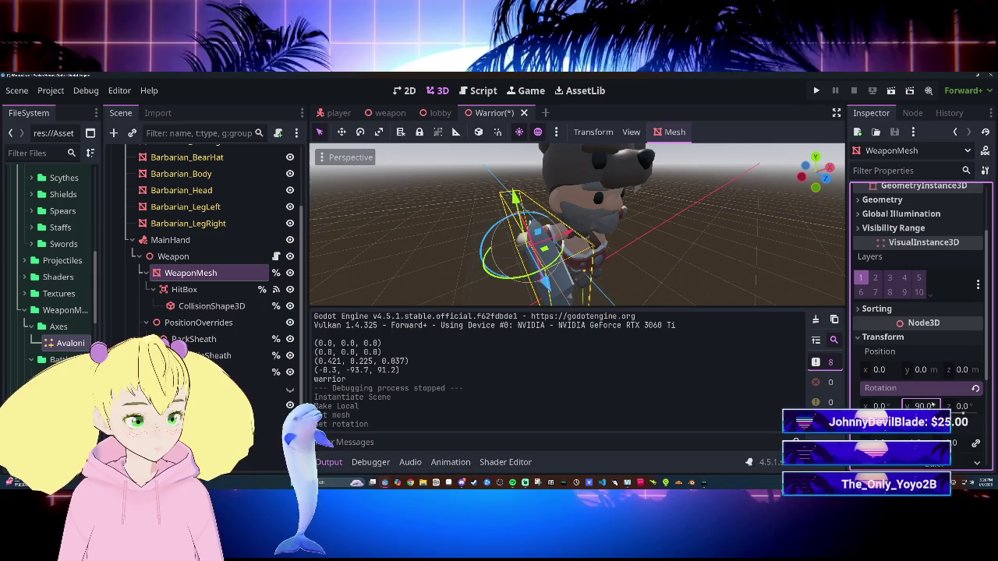
pyautogui.write('180')
pyautogui.press('Return')
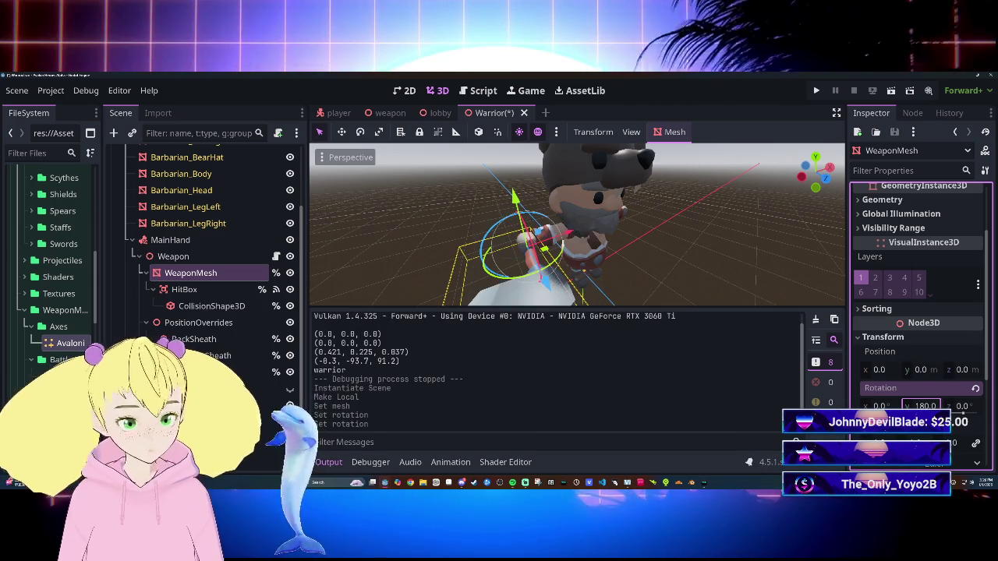
pyautogui.scroll(-4, 673, 257)
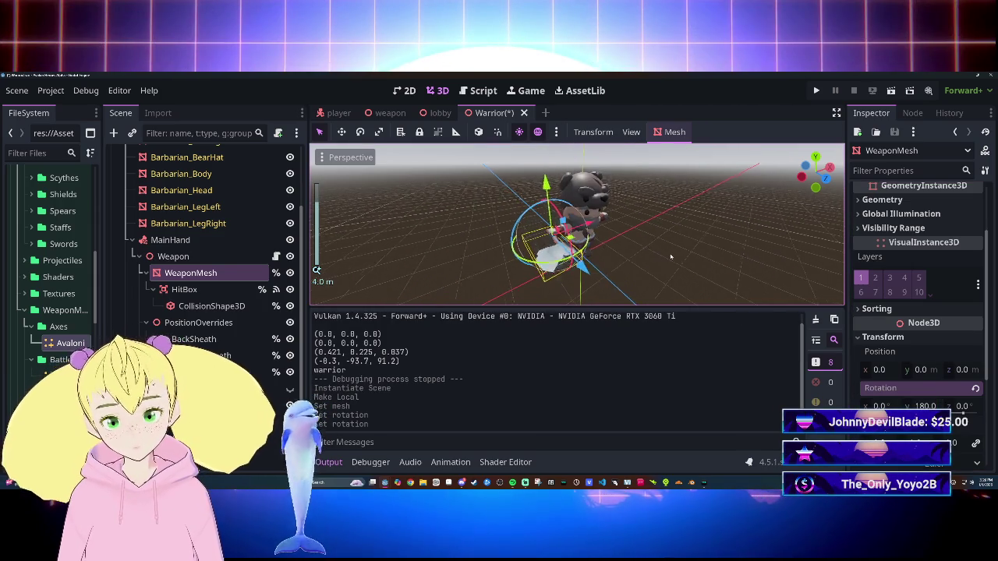
pyautogui.moveTo(673, 256); pyautogui.dragTo(676, 255)
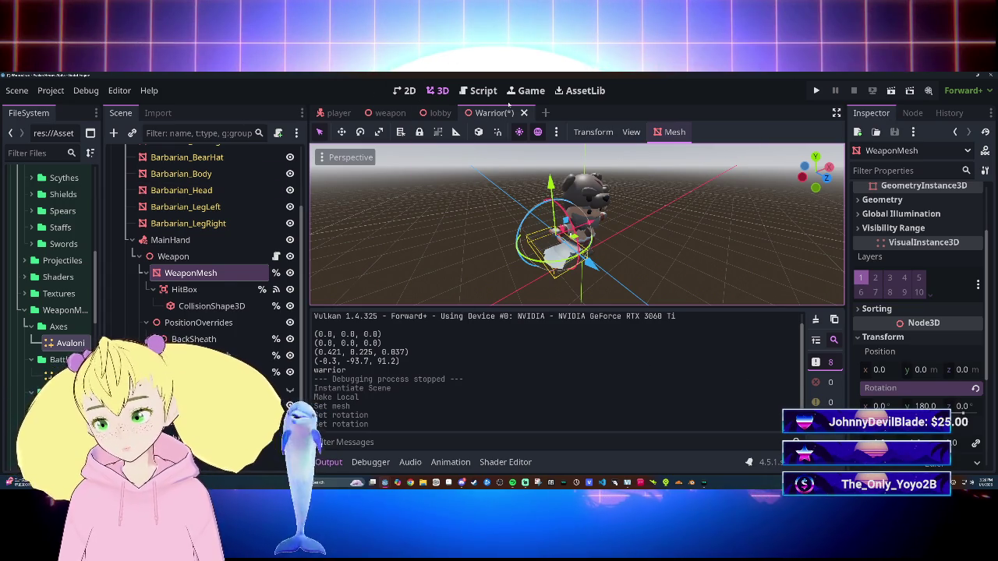
pyautogui.click(481, 91)
pyautogui.scroll(-5, 545, 273)
pyautogui.scroll(5, 546, 273)
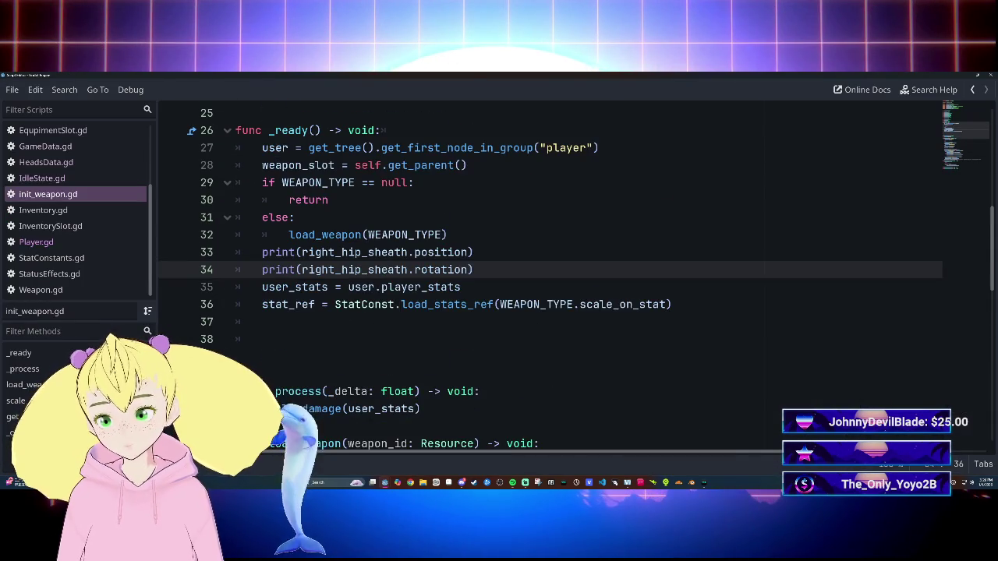
pyautogui.scroll(-11, 546, 273)
pyautogui.scroll(6, 545, 273)
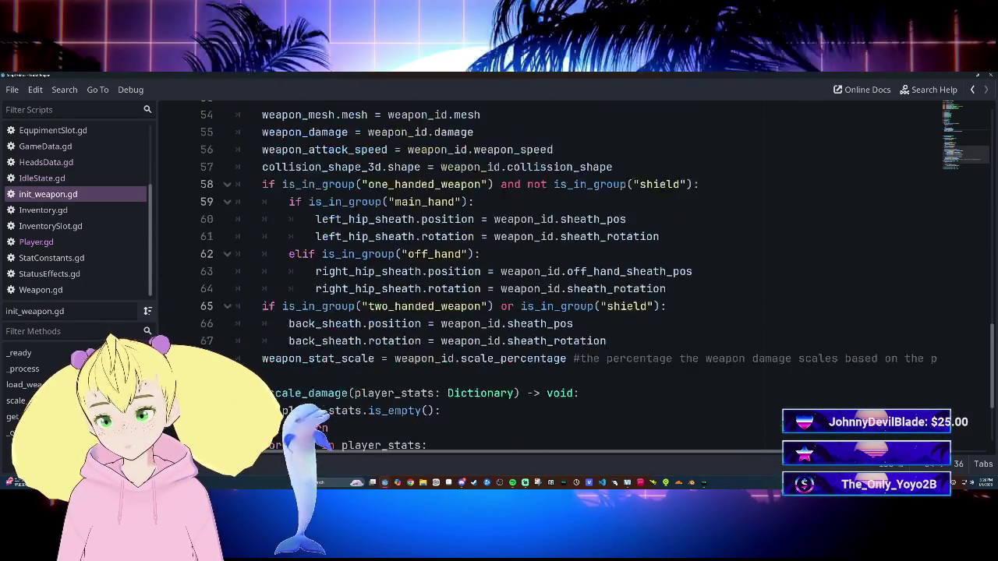
pyautogui.scroll(8, 545, 273)
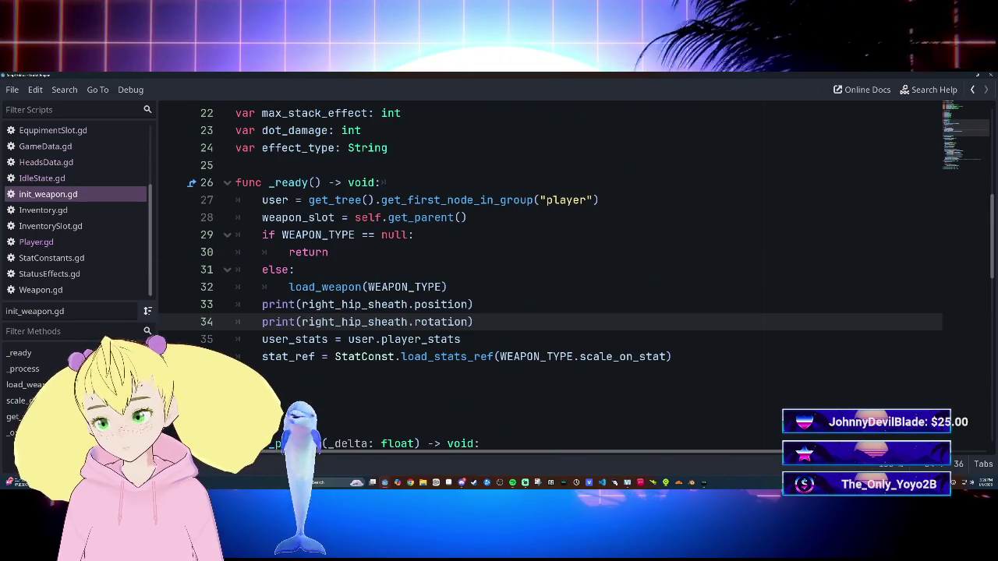
pyautogui.scroll(-2, 546, 273)
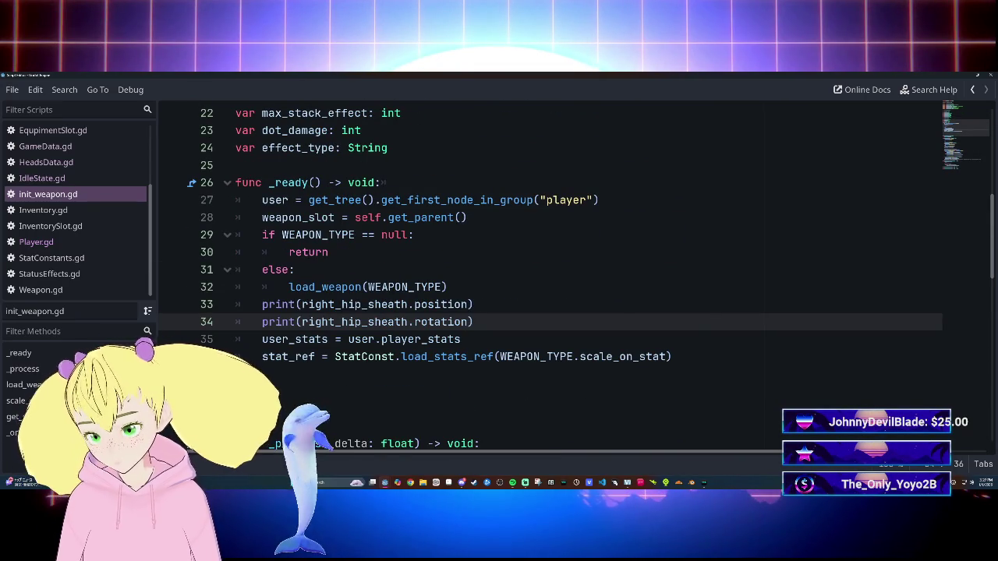
pyautogui.scroll(-2, 546, 273)
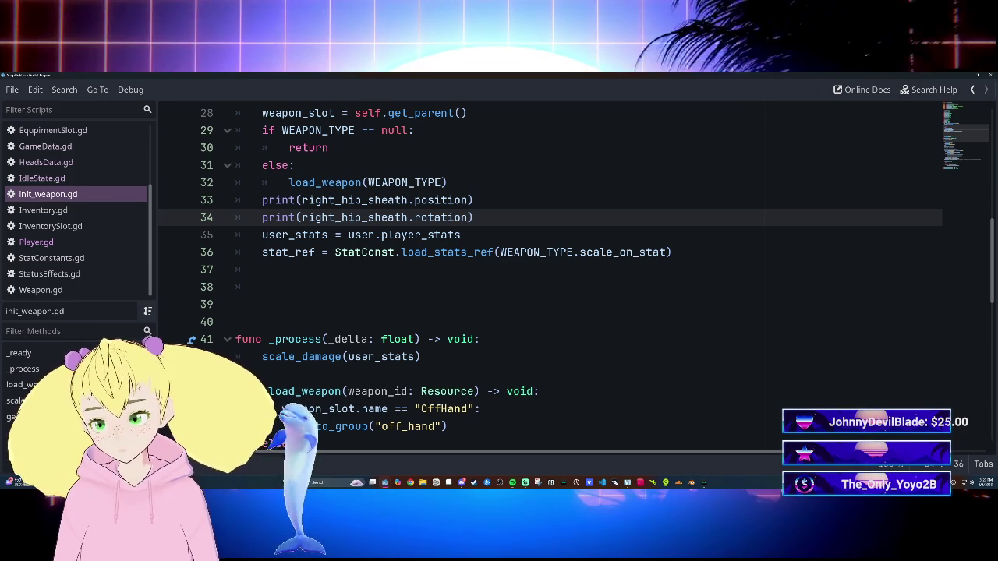
pyautogui.scroll(2, 546, 273)
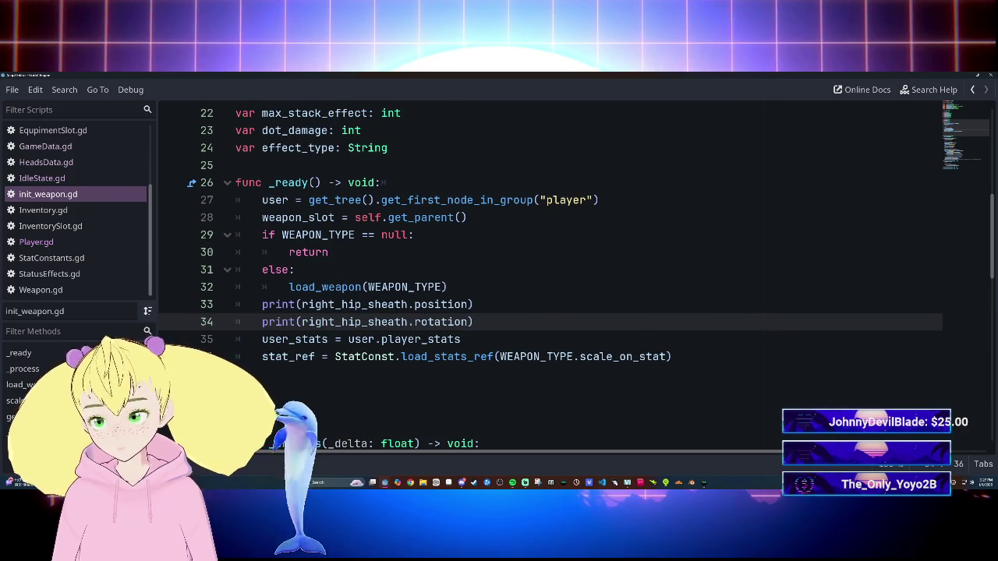
pyautogui.scroll(2, 545, 273)
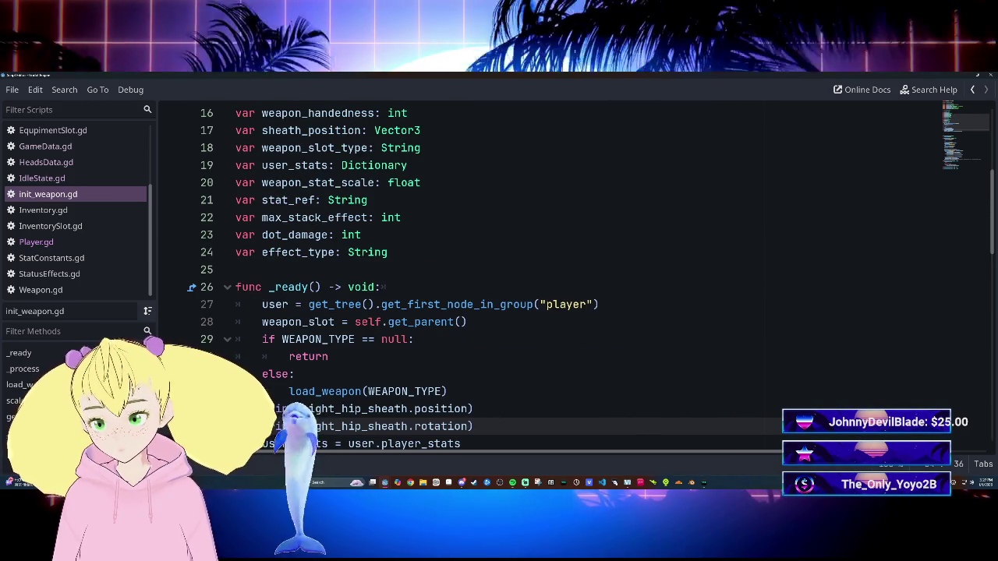
pyautogui.scroll(-3, 546, 273)
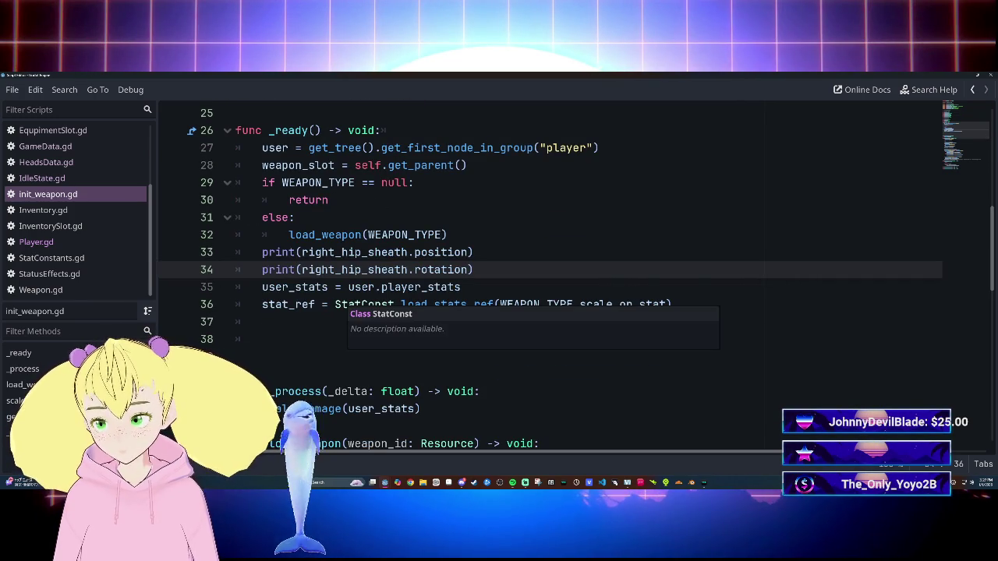
# Step: Delete the two print(right_hip_sheath…) debug lines from _ready in init_weapon.gd
pyautogui.click(262, 339)
pyautogui.write('if weapon')
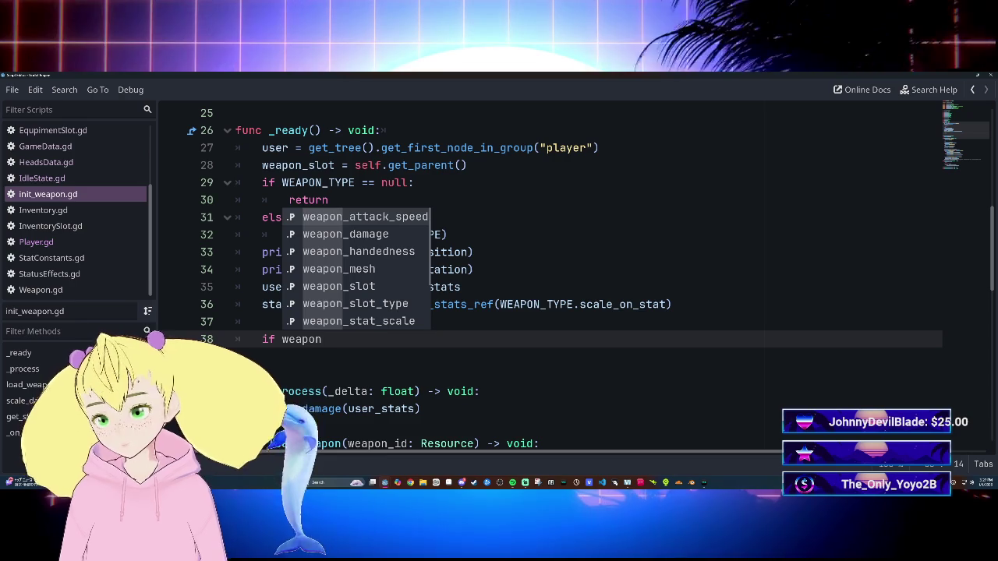
pyautogui.press('BackSpace')
pyautogui.press('BackSpace')
pyautogui.press('BackSpace')
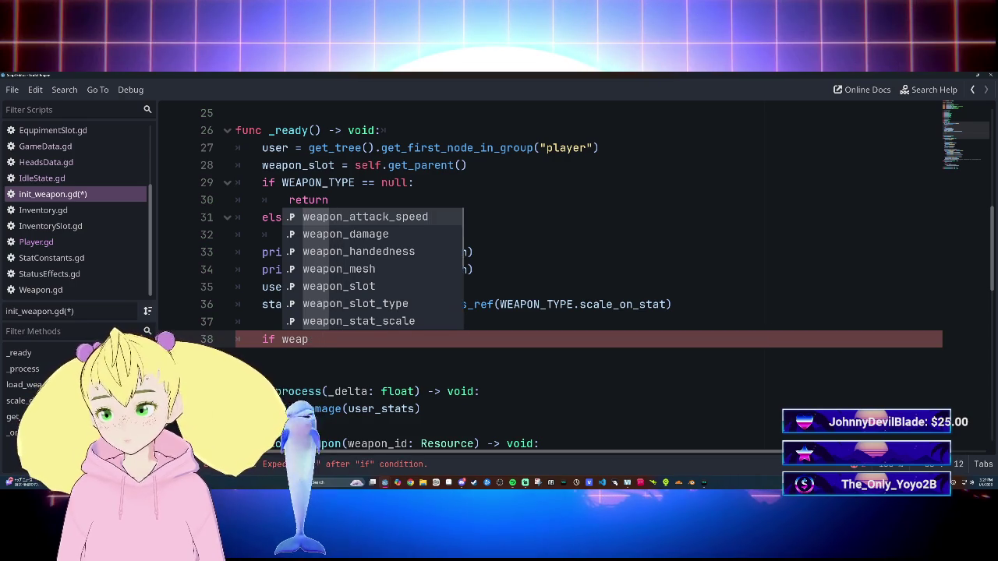
pyautogui.press('BackSpace')
pyautogui.press('BackSpace')
pyautogui.press('BackSpace')
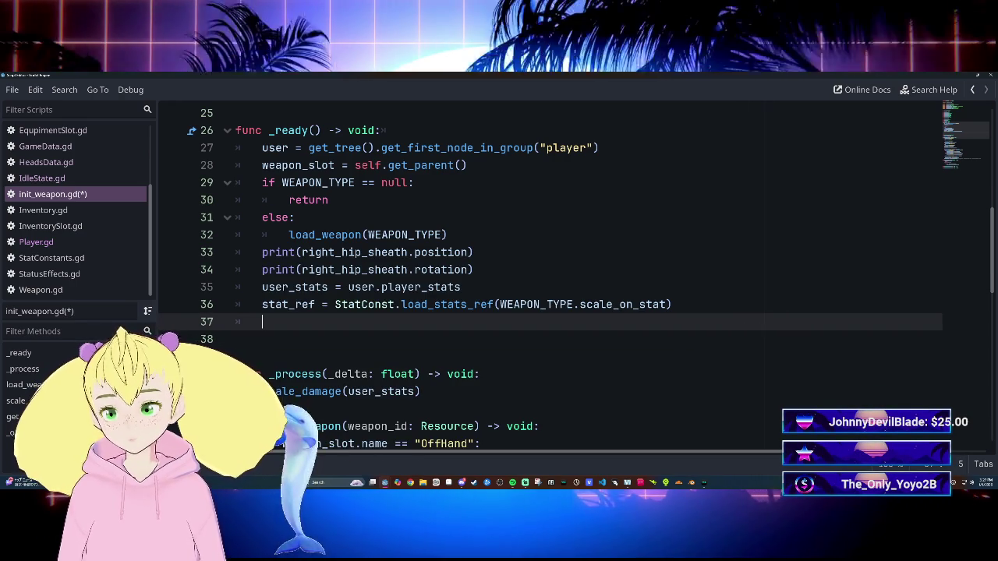
pyautogui.moveTo(262, 252); pyautogui.dragTo(474, 269)
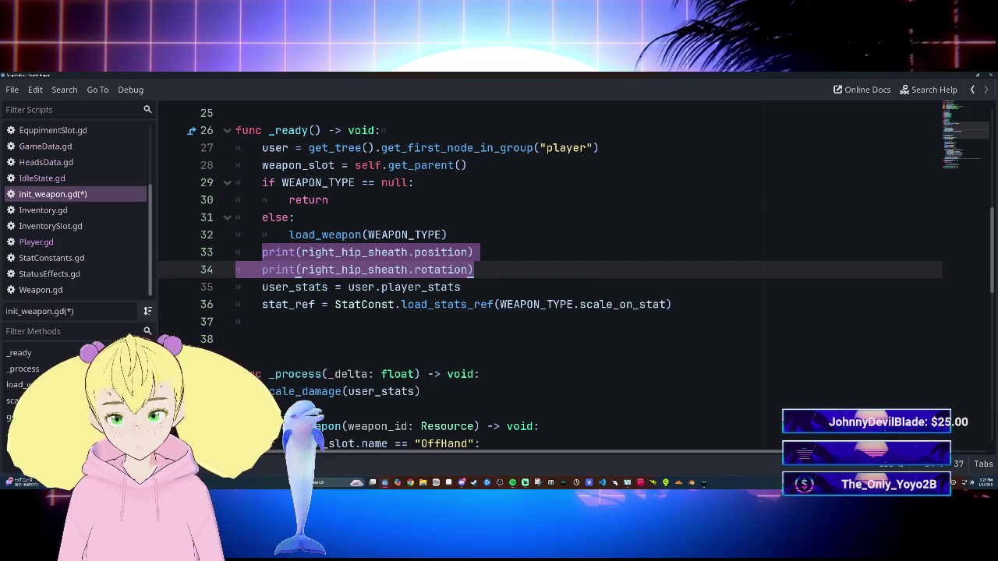
pyautogui.press('BackSpace')
# Step: Try an is_in_group condition at the end of _ready, then delete the unfinished line
pyautogui.write('if weapon')
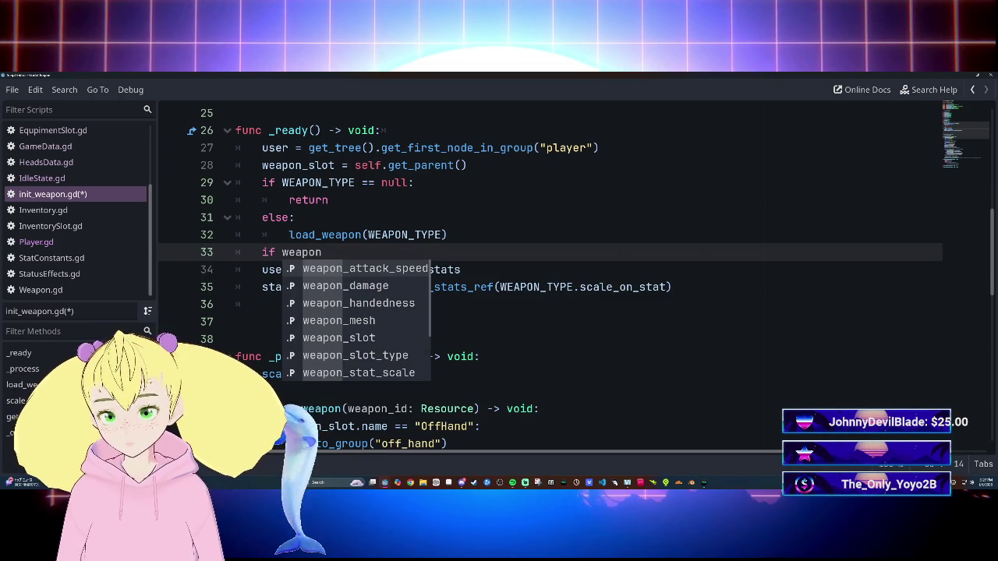
pyautogui.press('BackSpace')
pyautogui.press('BackSpace')
pyautogui.press('BackSpace')
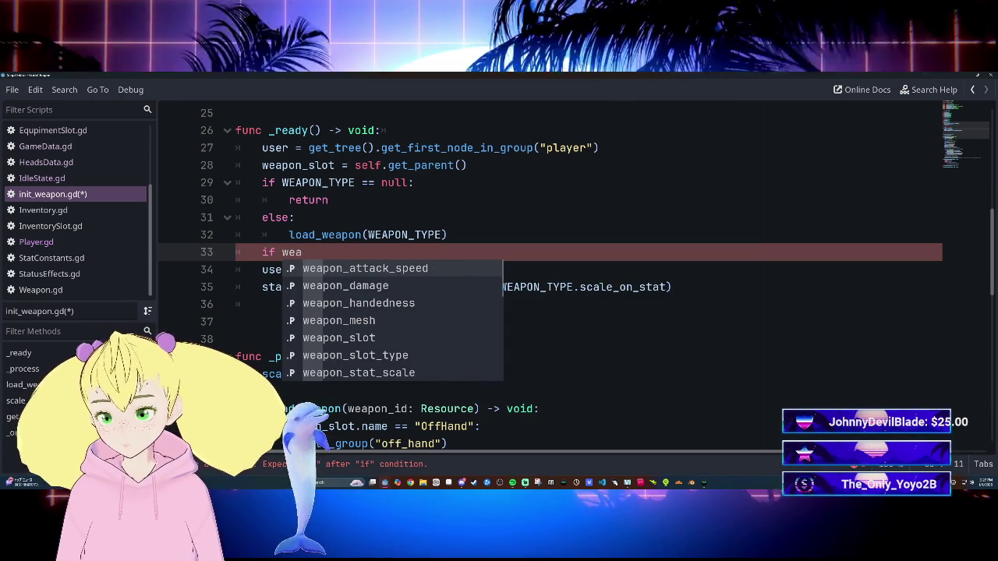
pyautogui.press('BackSpace')
pyautogui.write('.is')
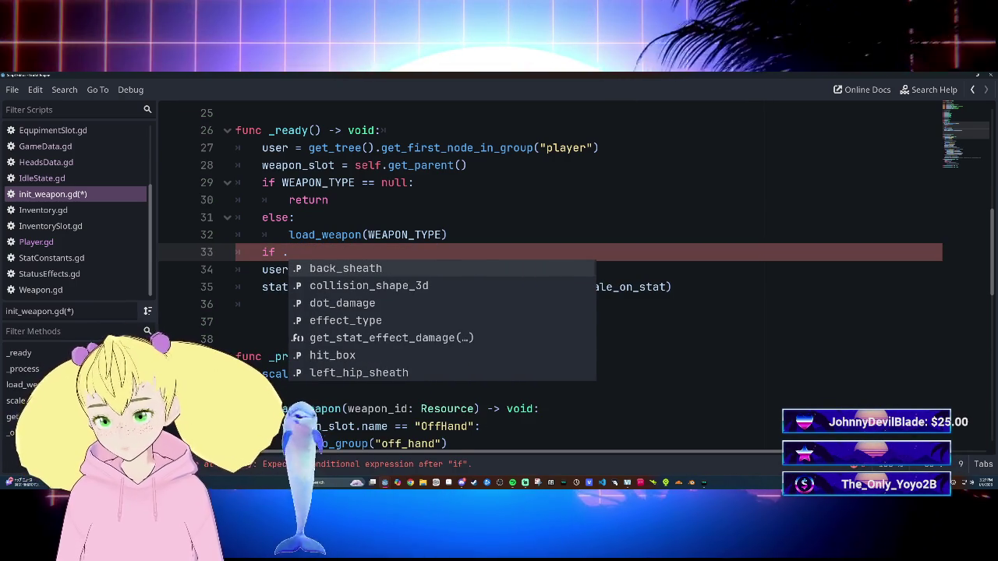
pyautogui.press('Escape')
pyautogui.write('_')
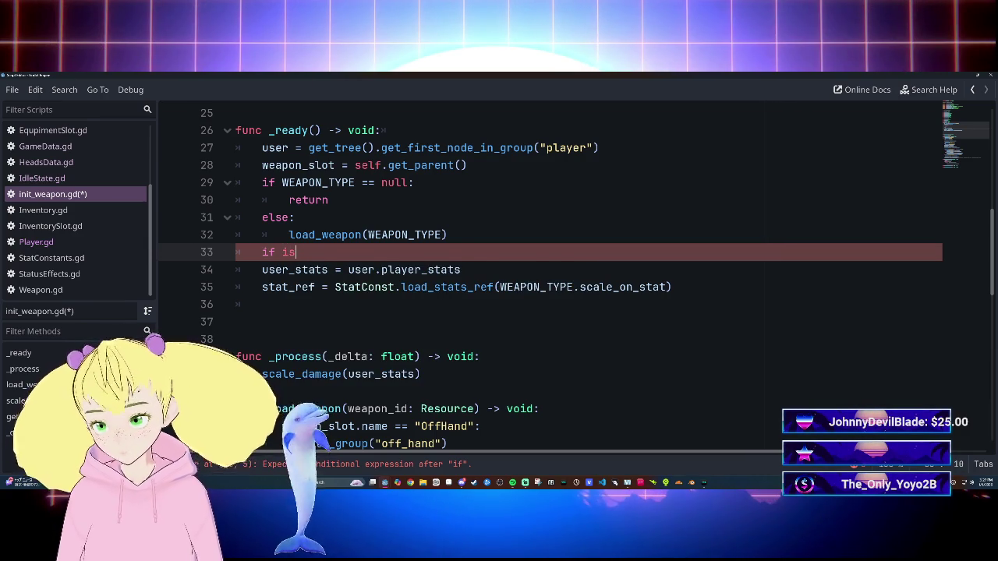
pyautogui.write('_in')
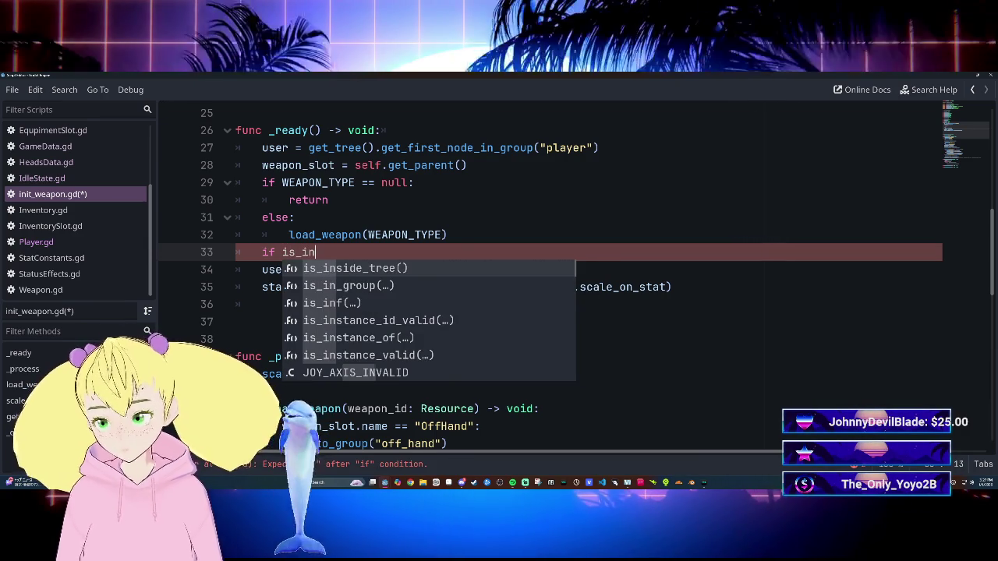
pyautogui.press('Down')
pyautogui.press('Return')
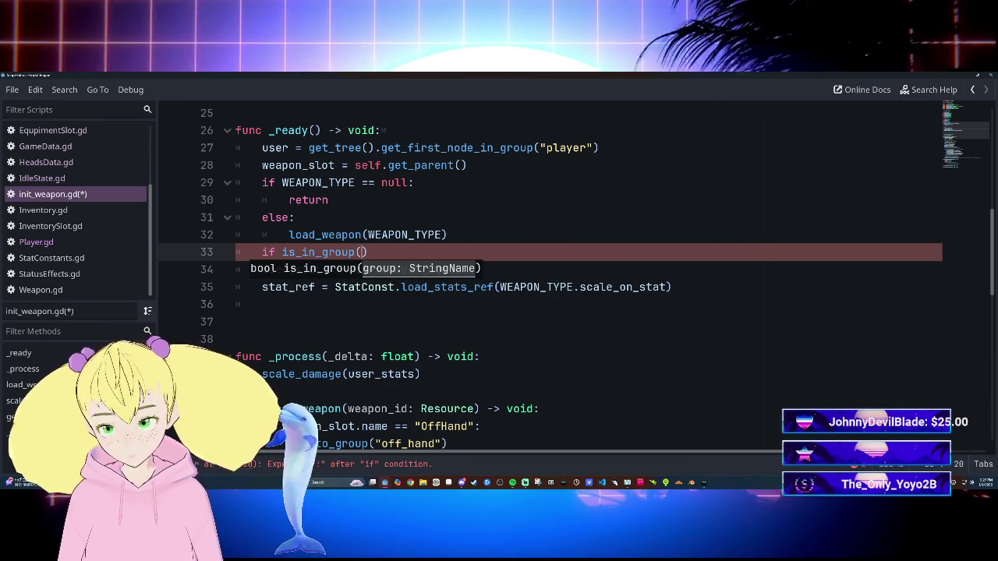
pyautogui.write('"main')
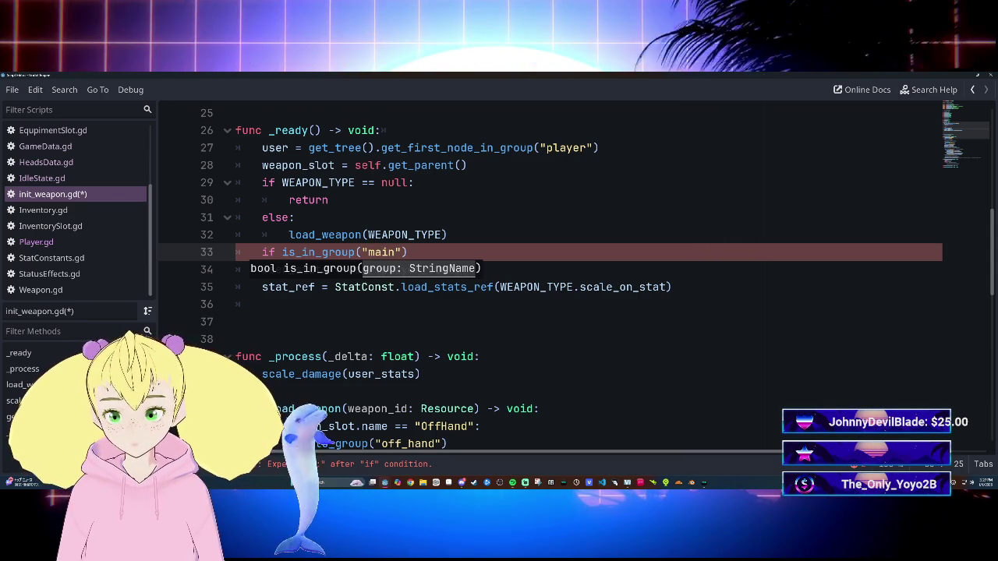
pyautogui.press('Home')
pyautogui.hotkey('shift', 'End')
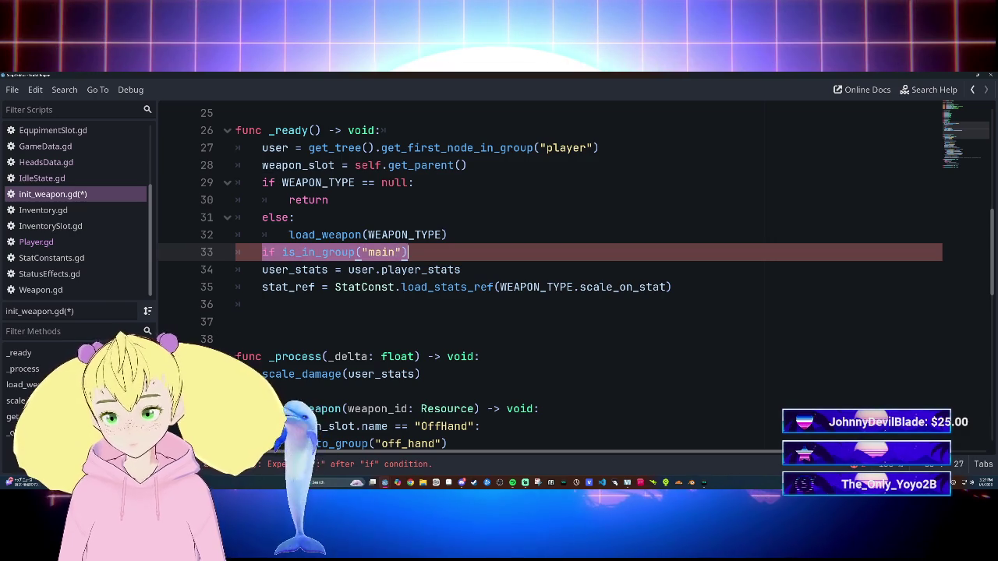
pyautogui.press('BackSpace')
pyautogui.scroll(-2, 546, 273)
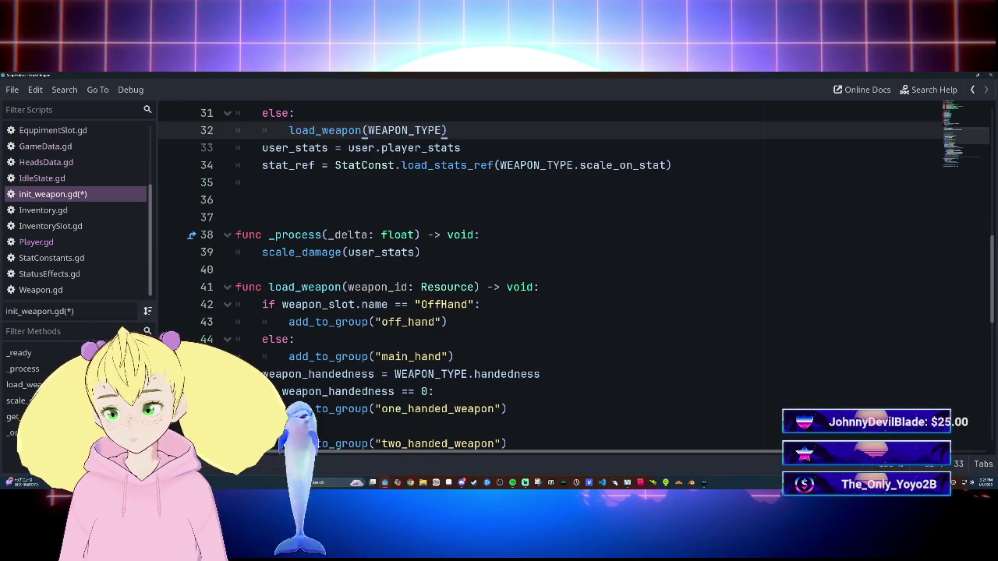
# Step: Add an if is_in_group("main_hand") check after the main_hand group line in load_weapon
pyautogui.click(449, 322)
pyautogui.scroll(-2, 546, 273)
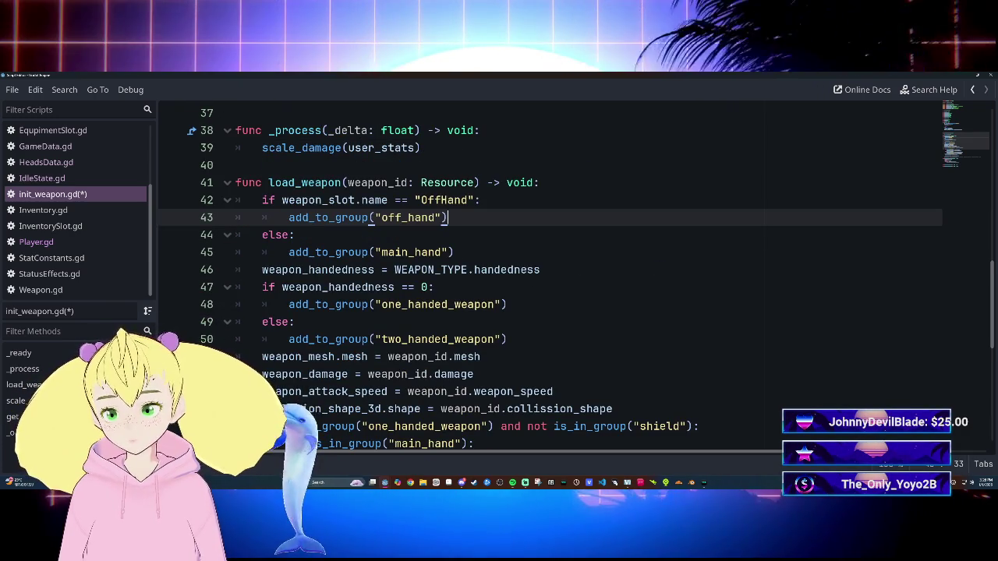
pyautogui.click(454, 252)
pyautogui.press('Return')
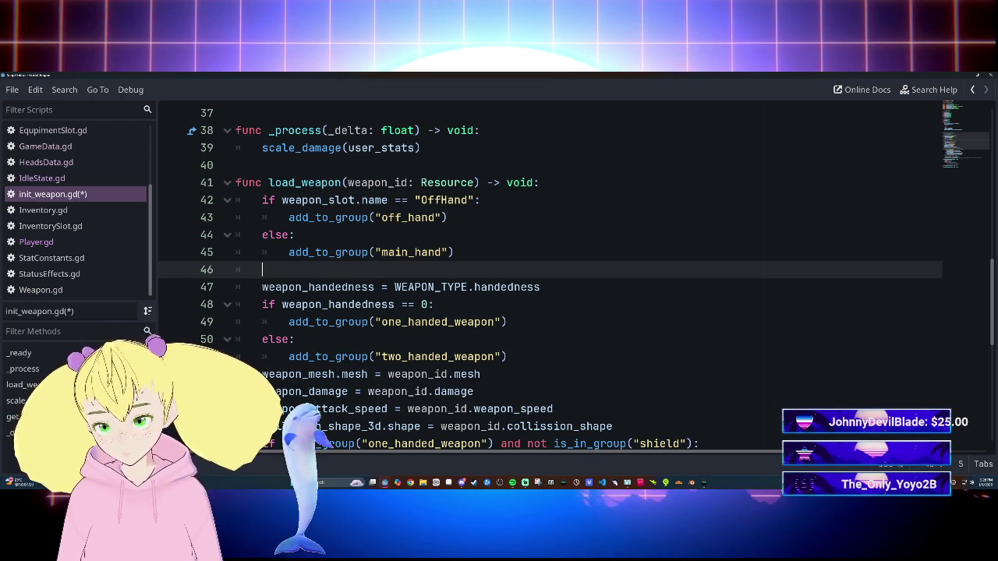
pyautogui.write('if ')
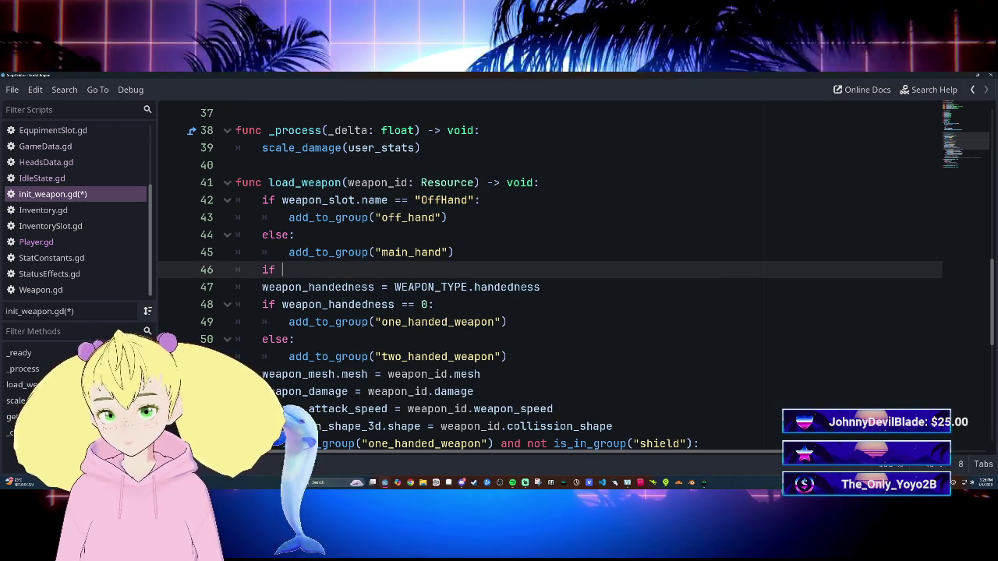
pyautogui.write('weapo')
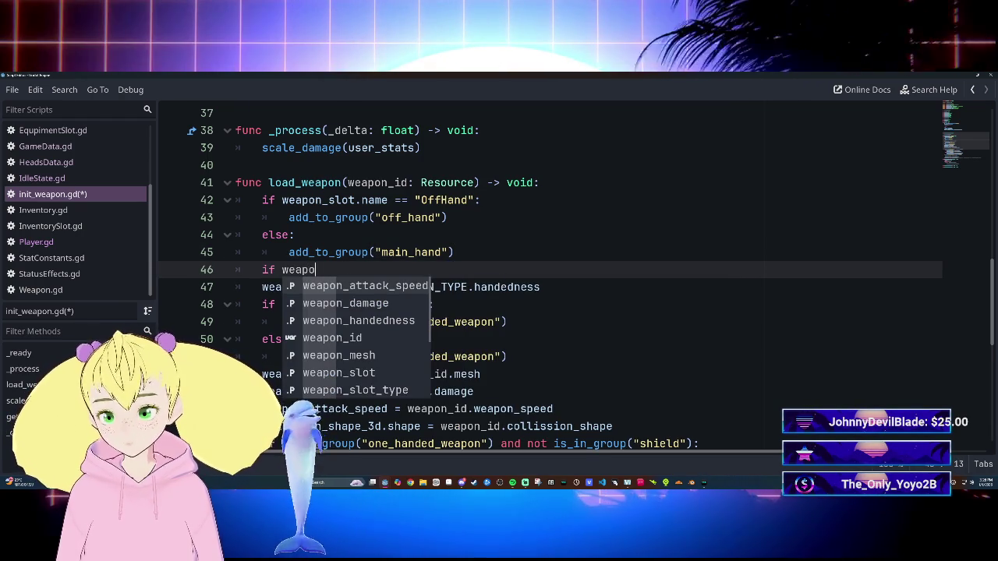
pyautogui.write('n.is_in_')
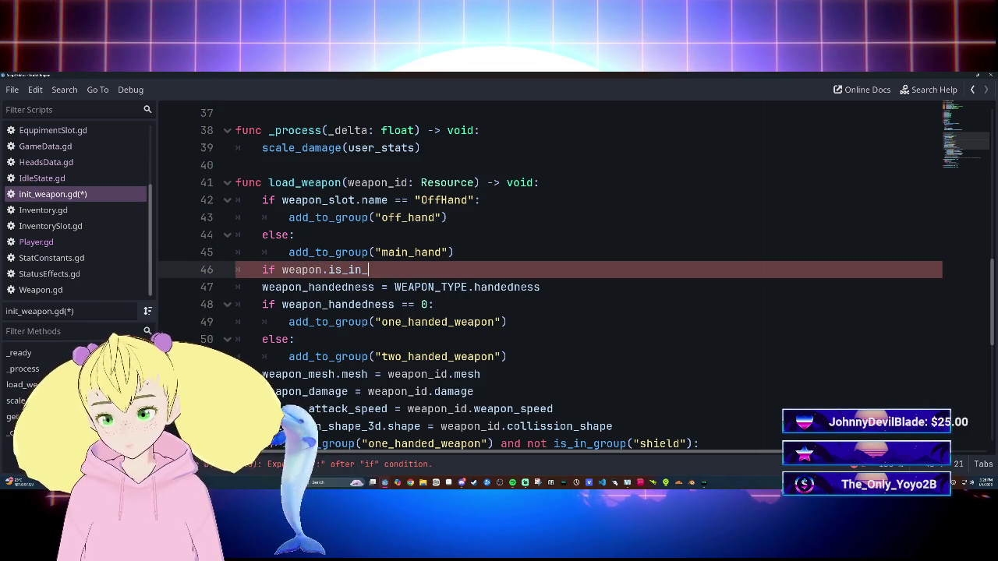
pyautogui.write('group(')
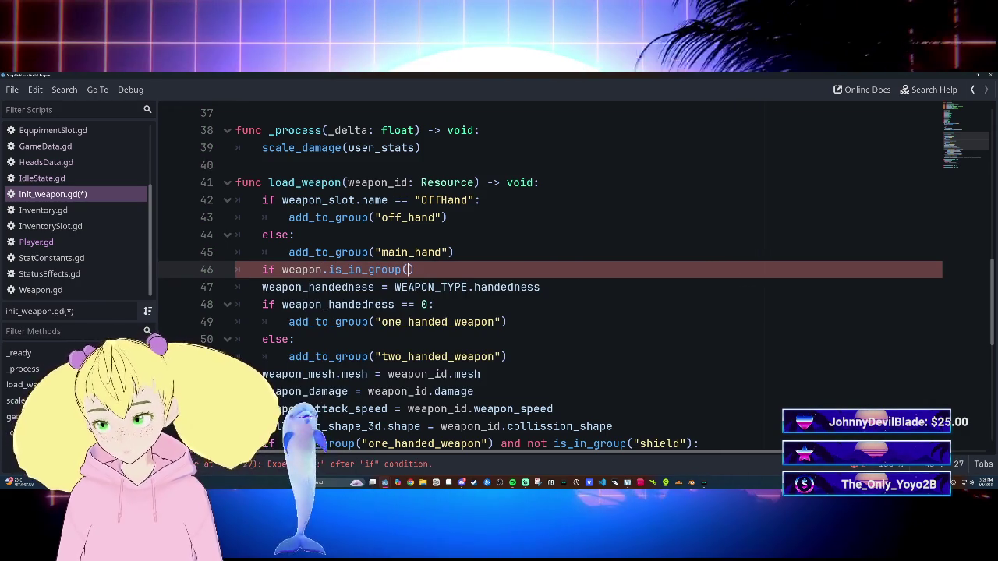
pyautogui.write('in')
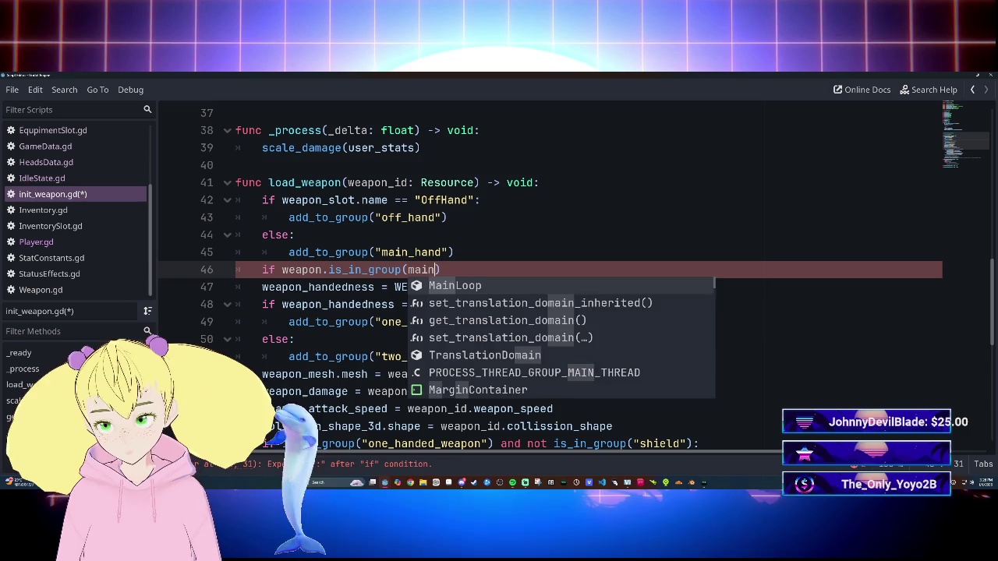
pyautogui.press('BackSpace')
pyautogui.press('BackSpace')
pyautogui.press('BackSpace')
pyautogui.press('BackSpace')
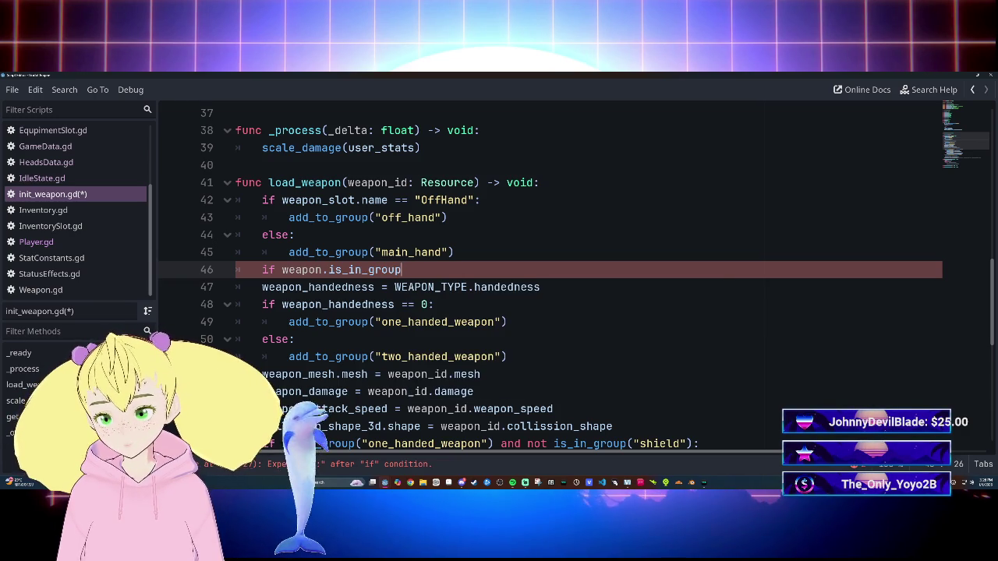
pyautogui.press('BackSpace')
pyautogui.press('BackSpace')
pyautogui.press('BackSpace')
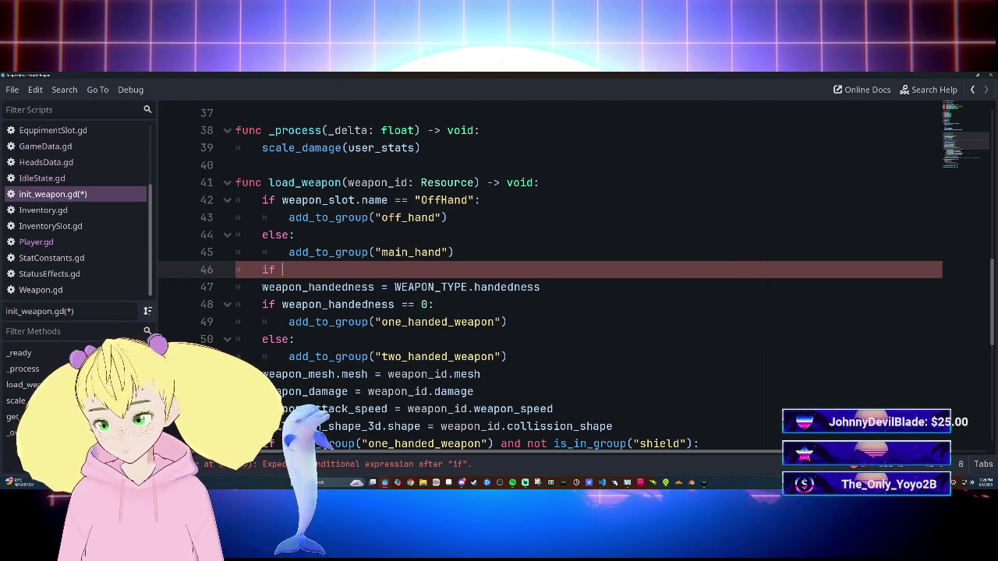
pyautogui.write('is_in')
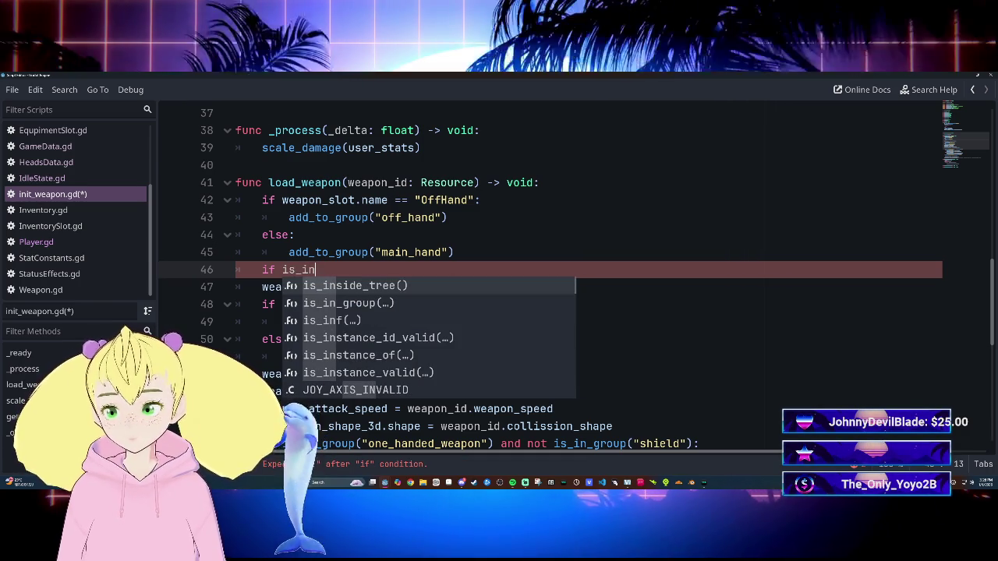
pyautogui.press('Down')
pyautogui.press('Return')
pyautogui.write('"m')
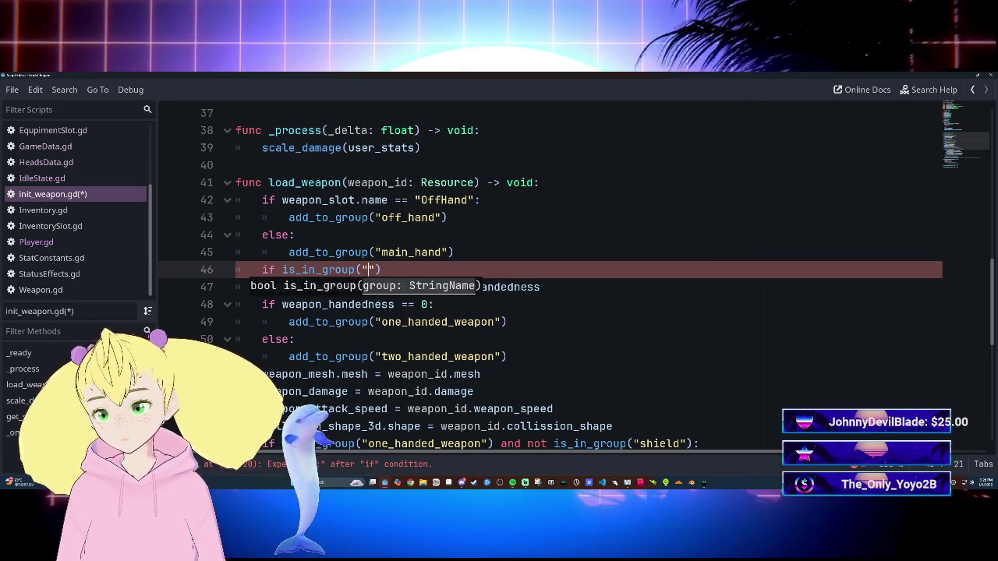
pyautogui.write('ain_hand')
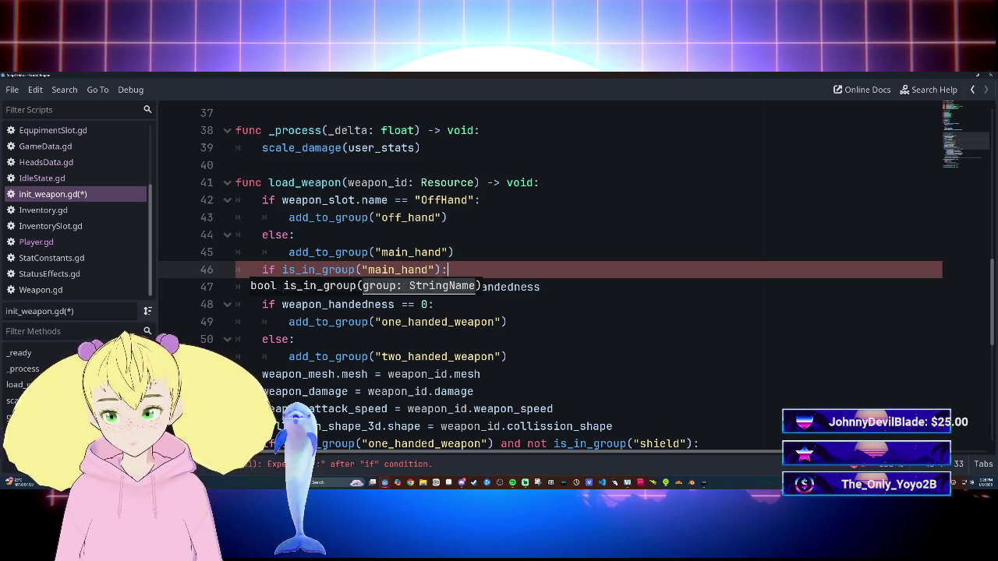
pyautogui.press('Return')
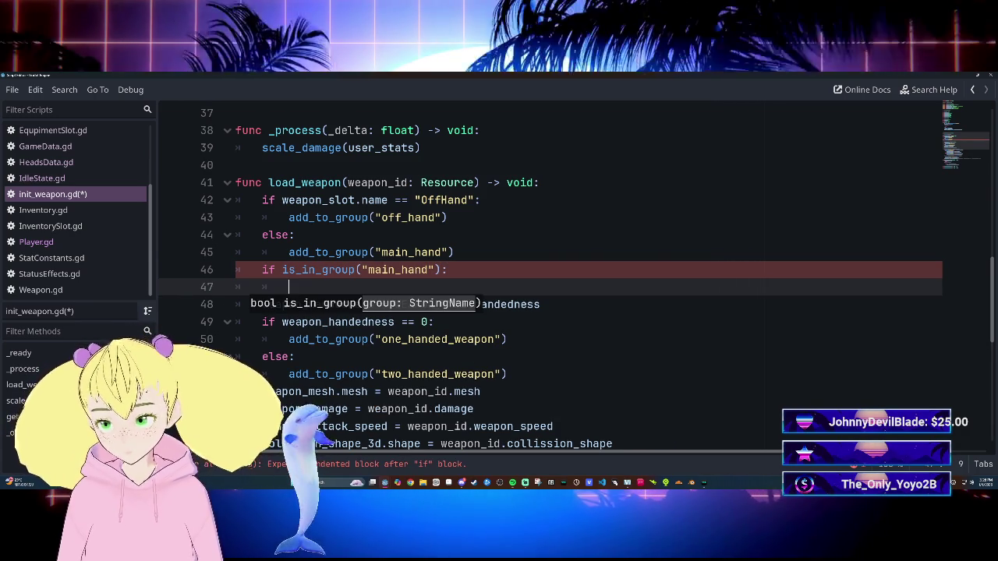
# Step: Type weapon_id.mesh in the check's body, then delete that line and select the check
pyautogui.write('weapon.')
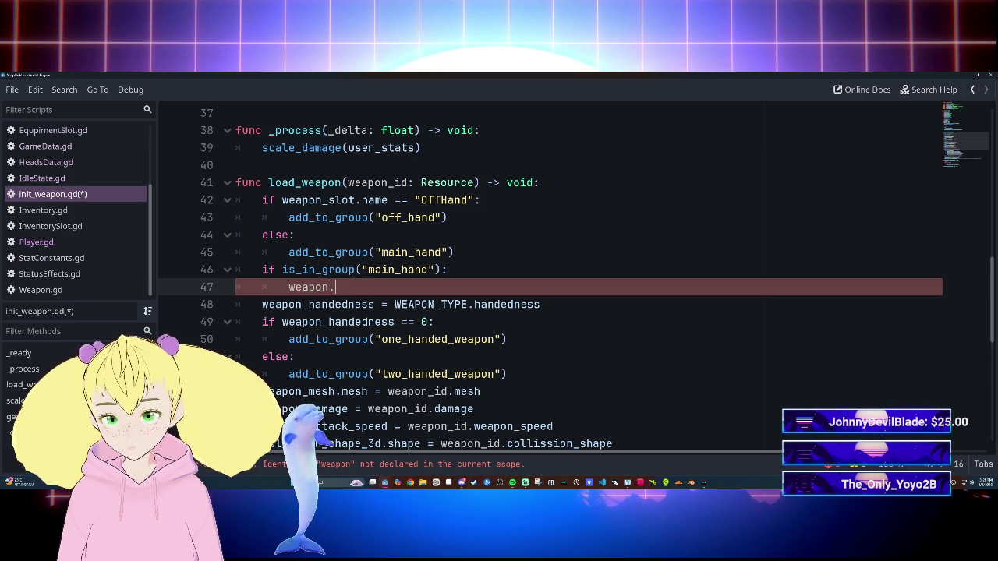
pyautogui.press('BackSpace')
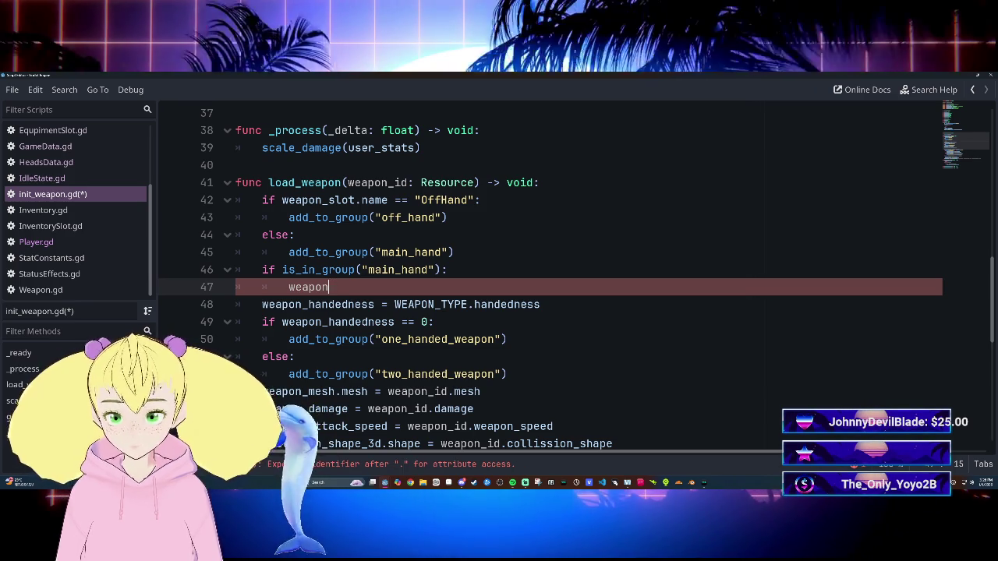
pyautogui.write('_id.')
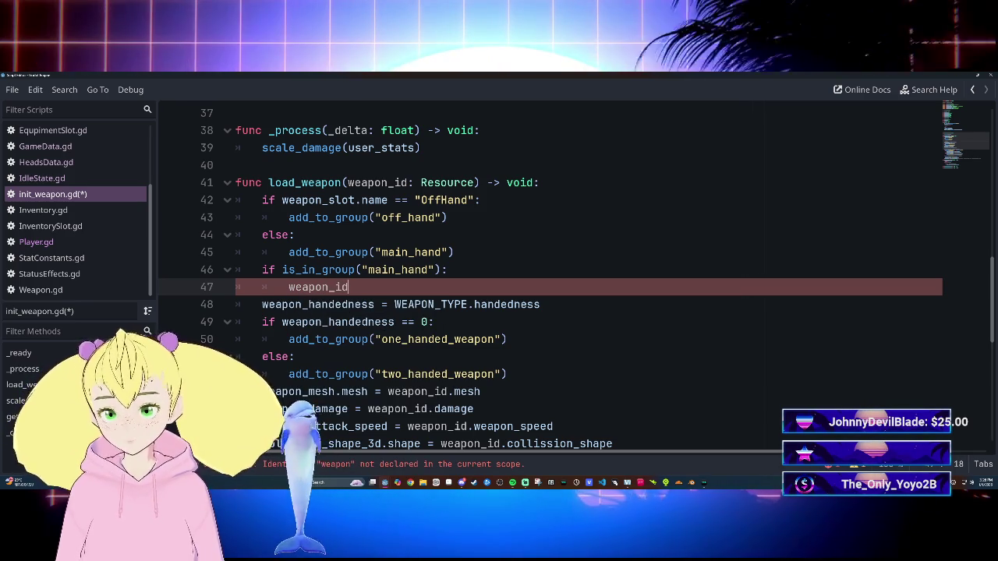
pyautogui.write('mesh')
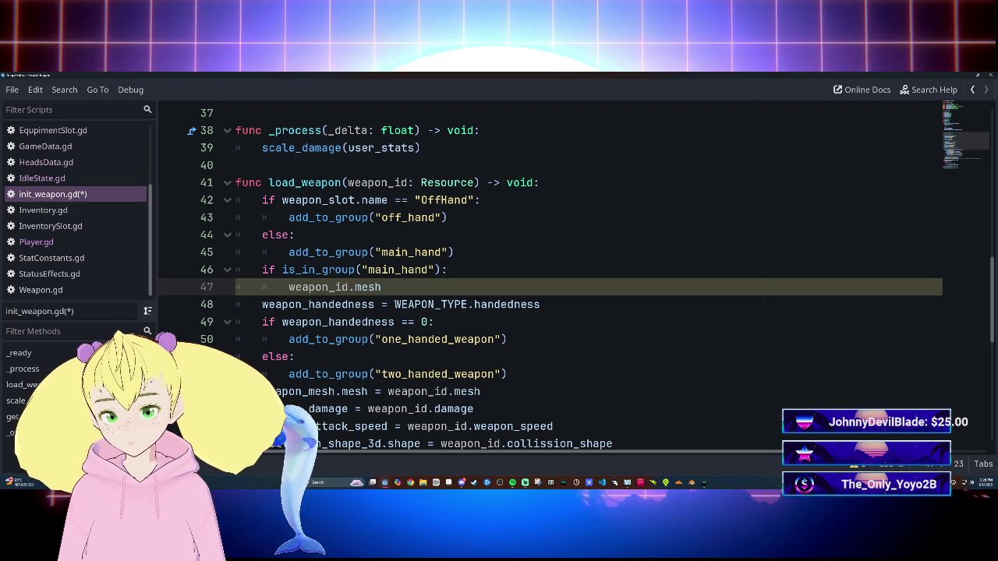
pyautogui.hotkey('shift', 'Home')
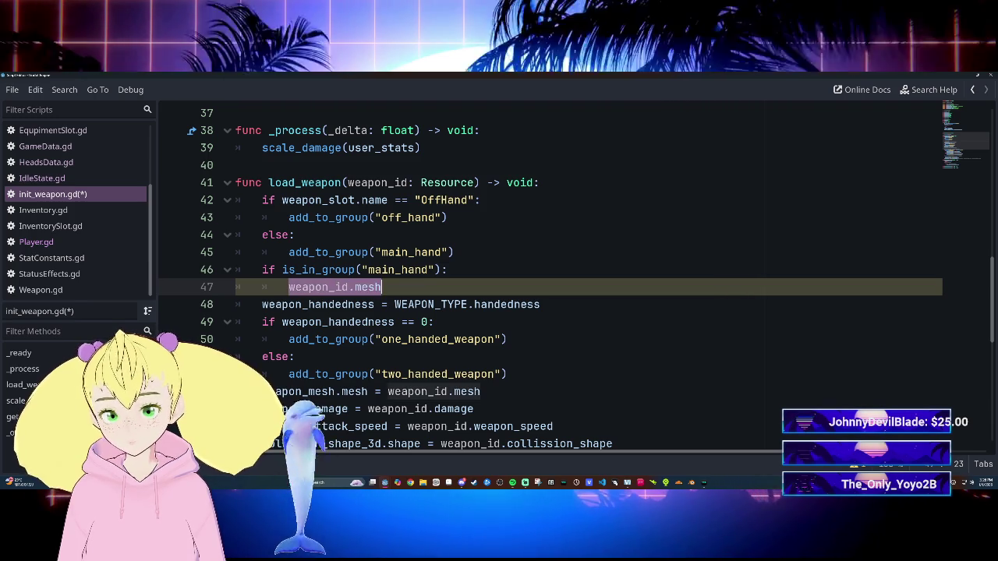
pyautogui.click(395, 304)
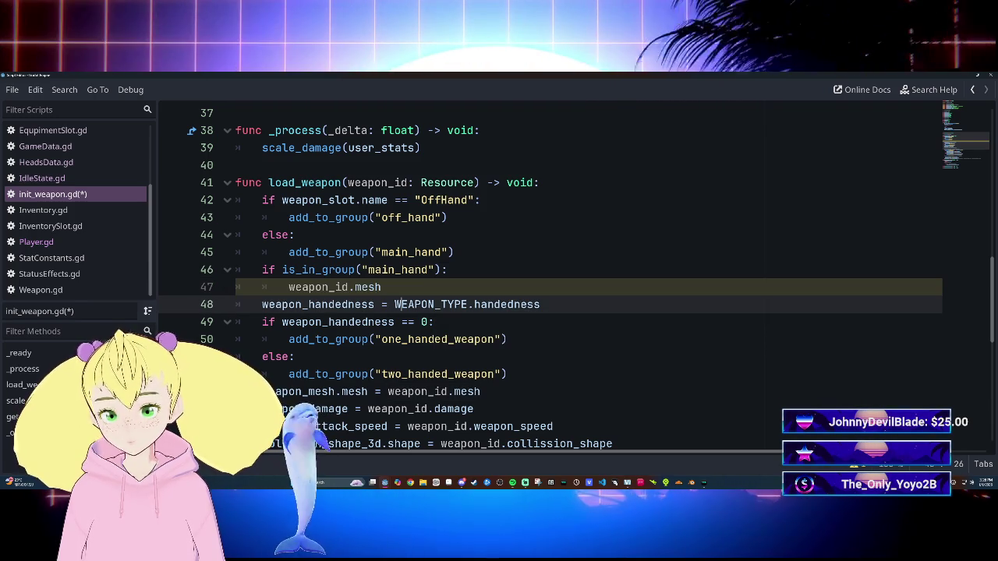
pyautogui.scroll(-1, 546, 273)
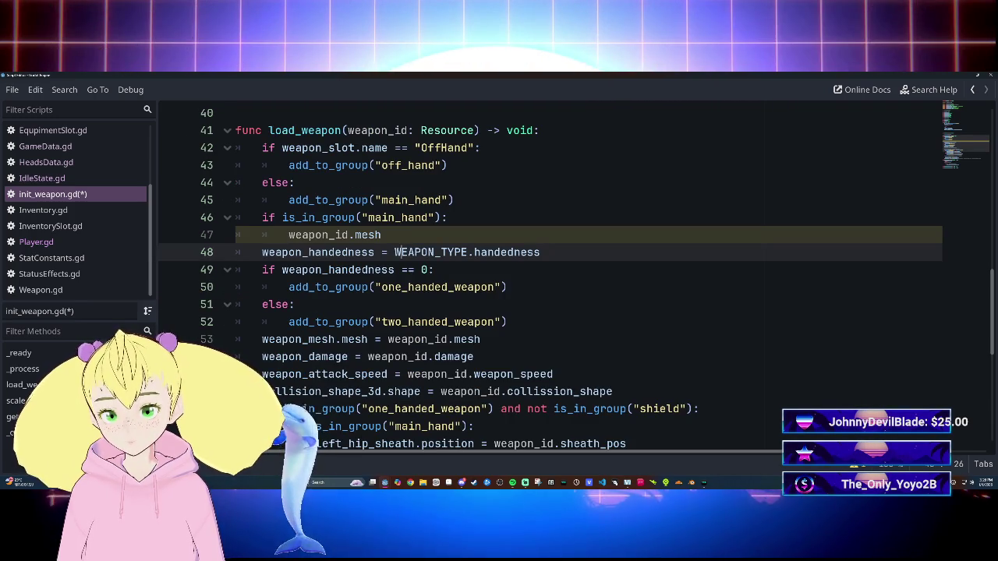
pyautogui.moveTo(289, 235); pyautogui.dragTo(328, 235)
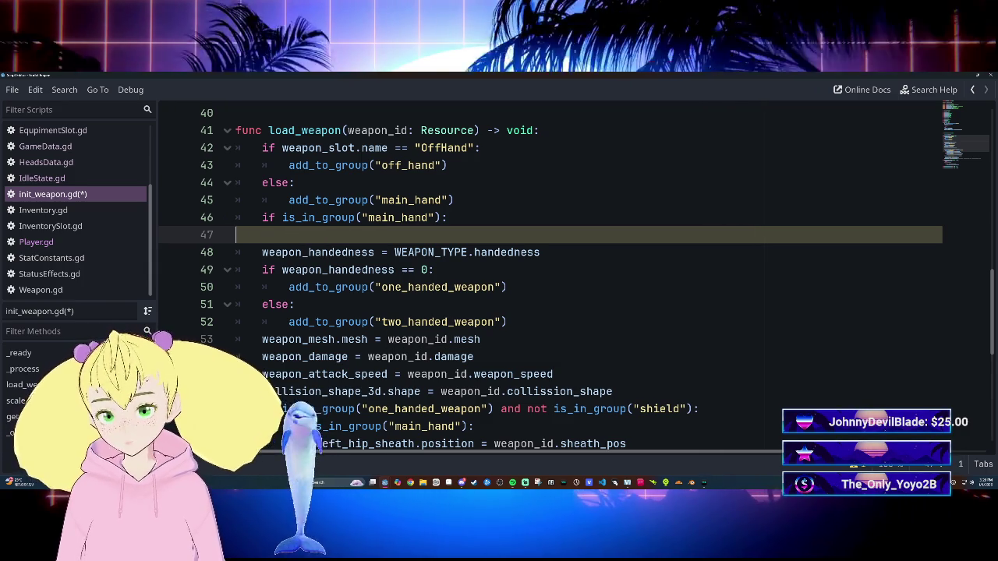
pyautogui.hotkey('ctrl', 'shift', 'k')
pyautogui.hotkey('shift', 'End')
pyautogui.hotkey('ctrl', 'c')
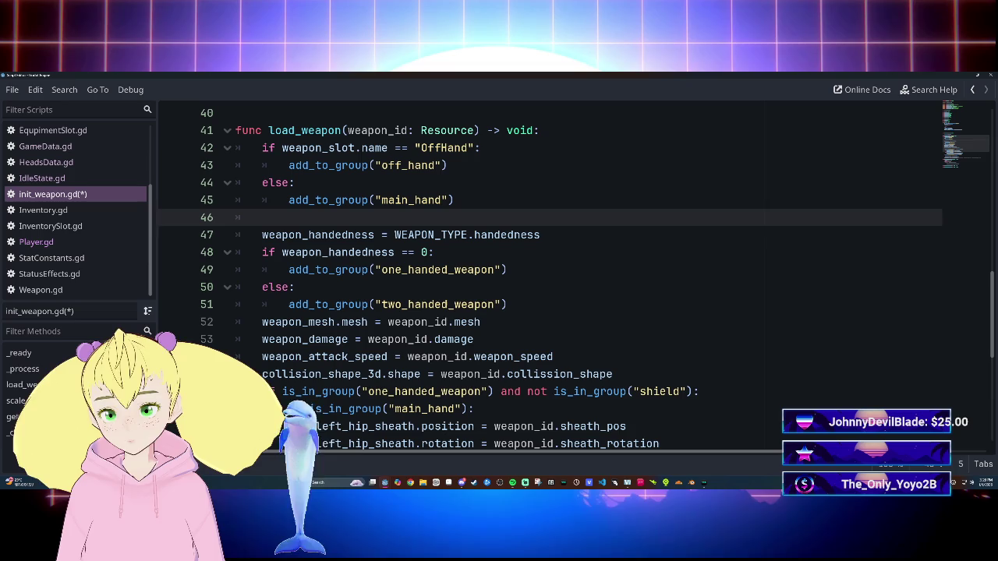
# Step: Remove the old main_hand check and blank line from under the group assignments
pyautogui.click(481, 322)
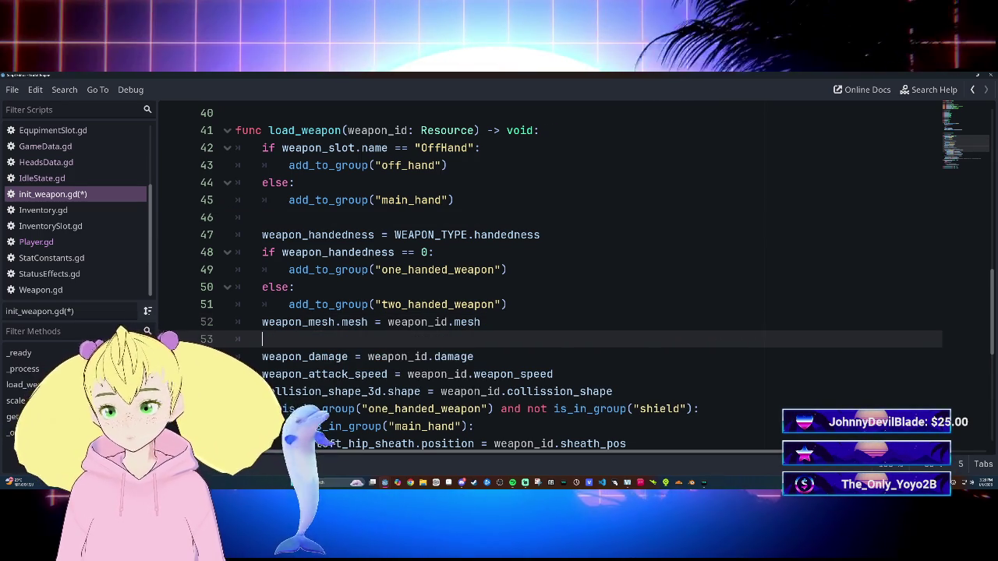
pyautogui.press('Return')
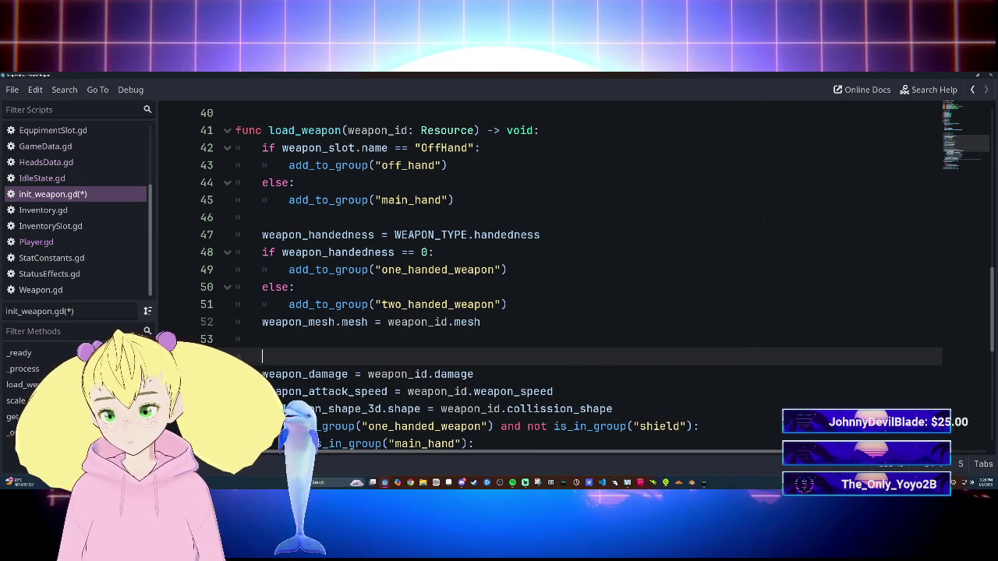
pyautogui.press('BackSpace')
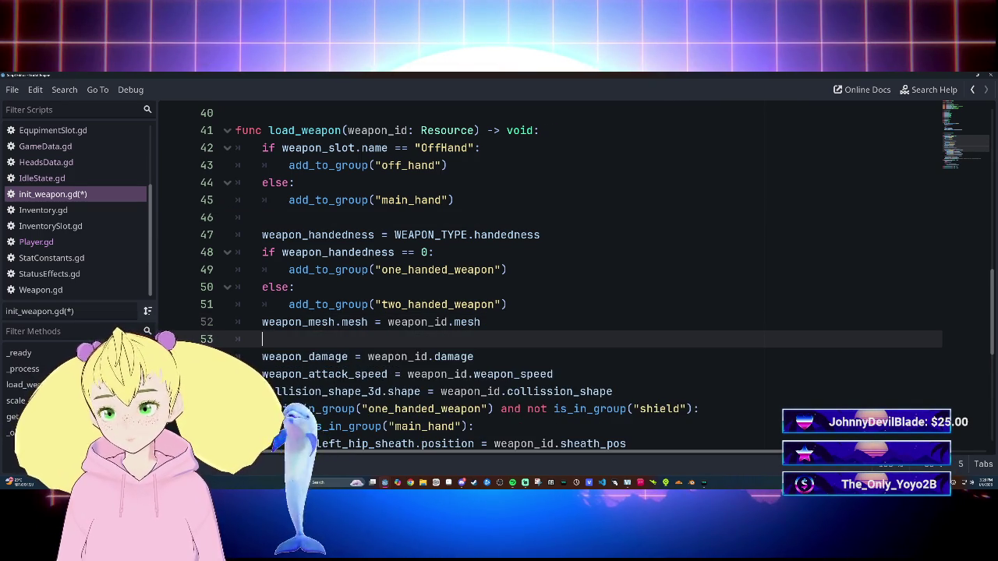
pyautogui.press('BackSpace')
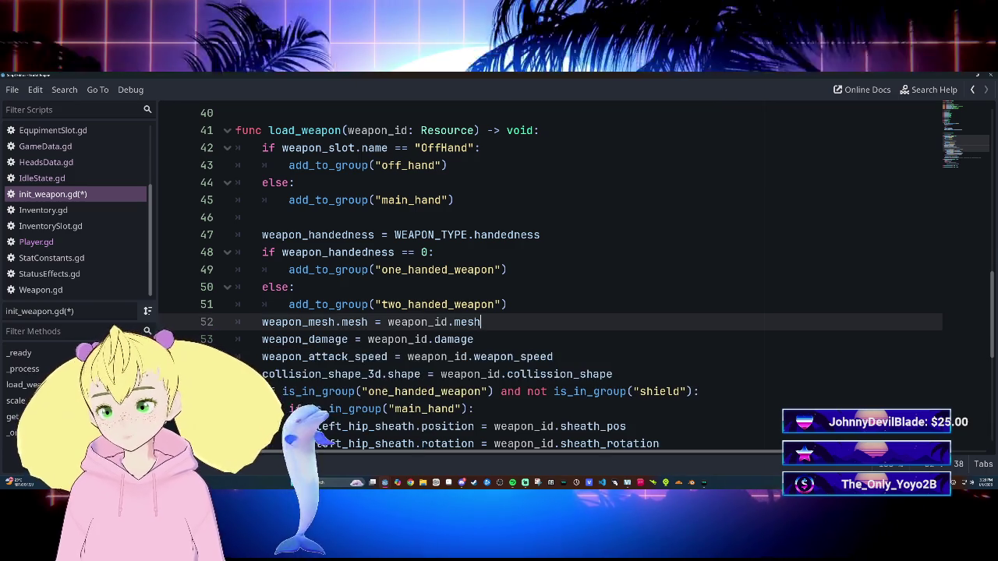
pyautogui.click(371, 219)
pyautogui.hotkey('ctrl', 'v')
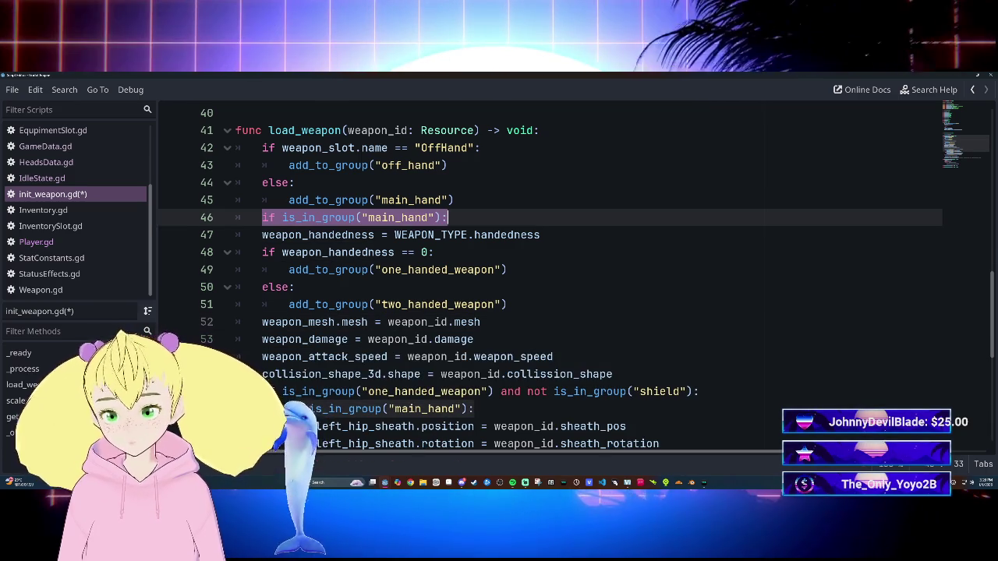
pyautogui.press('BackSpace')
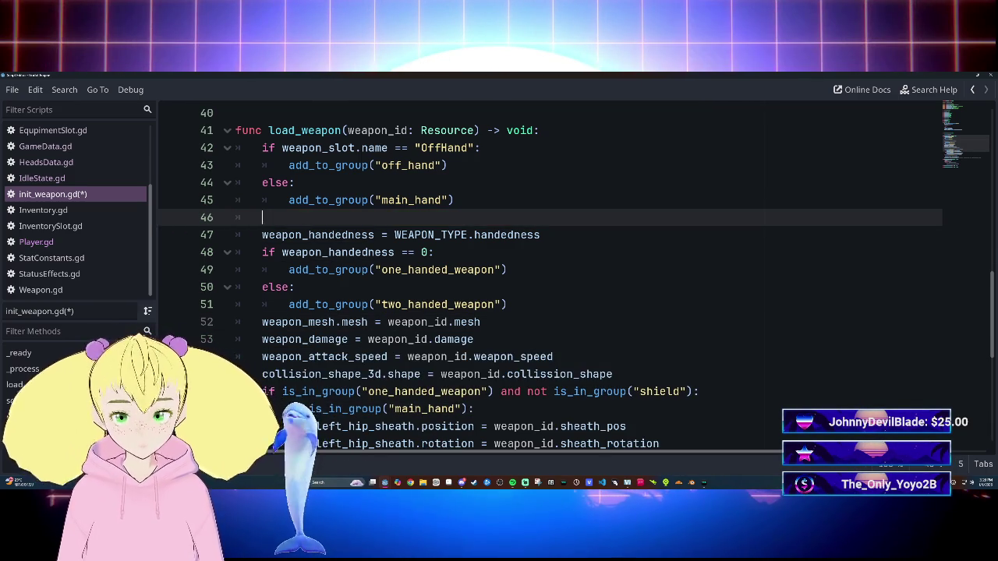
pyautogui.press('BackSpace')
# Step: Add if is_in_group("main_hand"): after weapon_mesh.mesh = weapon_id.mesh, leaving its body empty
pyautogui.click(481, 304)
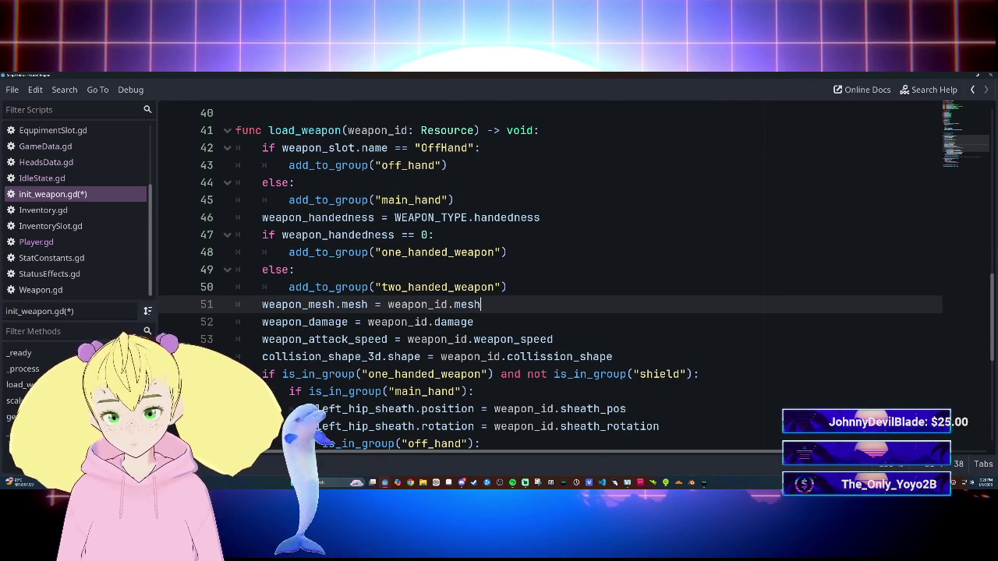
pyautogui.press('Return')
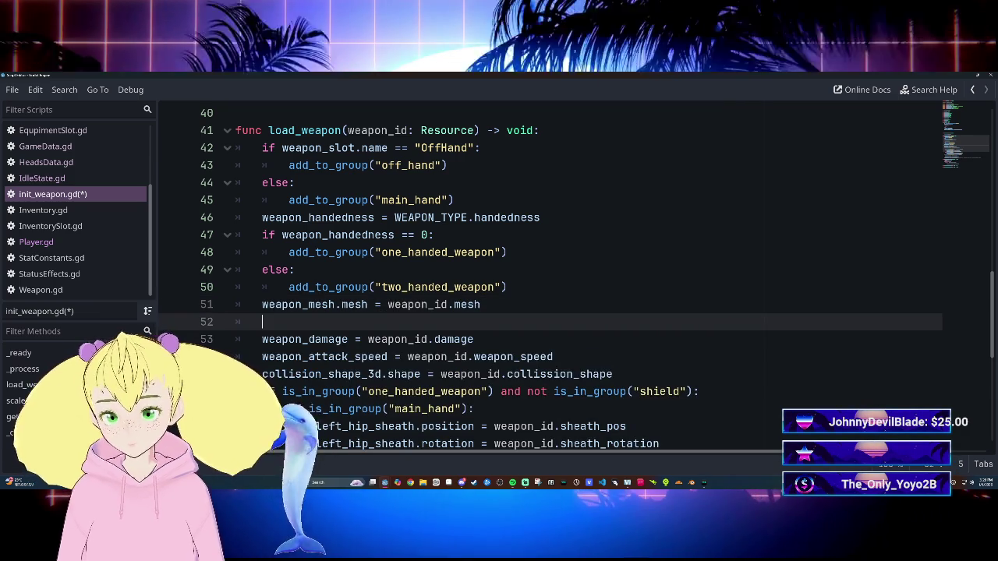
pyautogui.write('if is_in_group("main_hand"):')
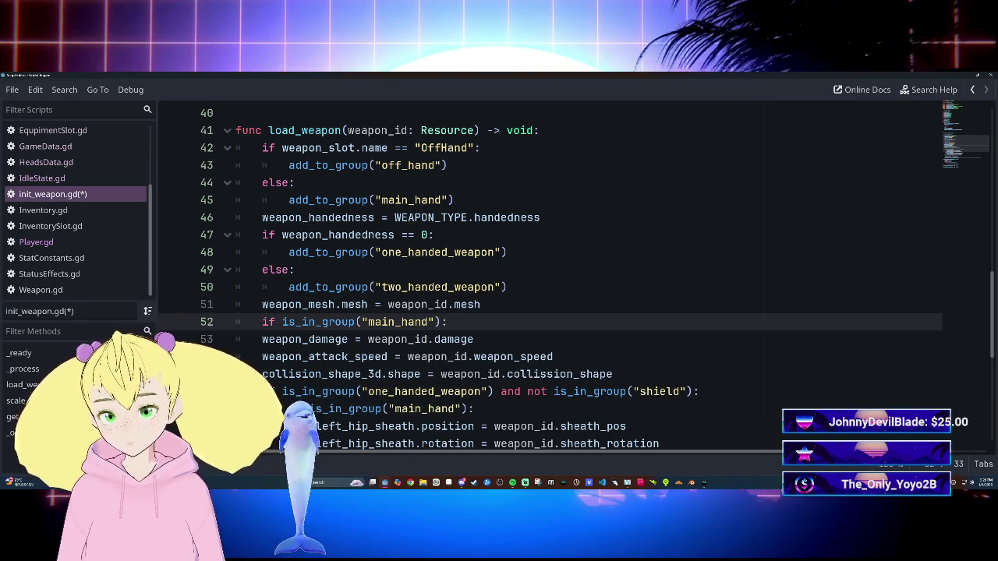
pyautogui.press('Return')
pyautogui.write('weapo')
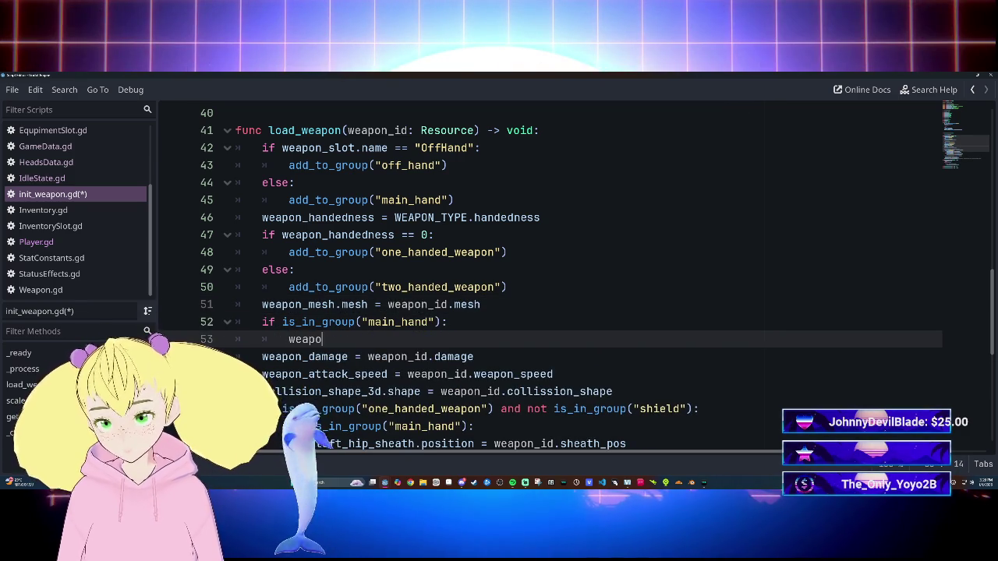
pyautogui.press('Down')
pyautogui.press('Down')
pyautogui.press('Down')
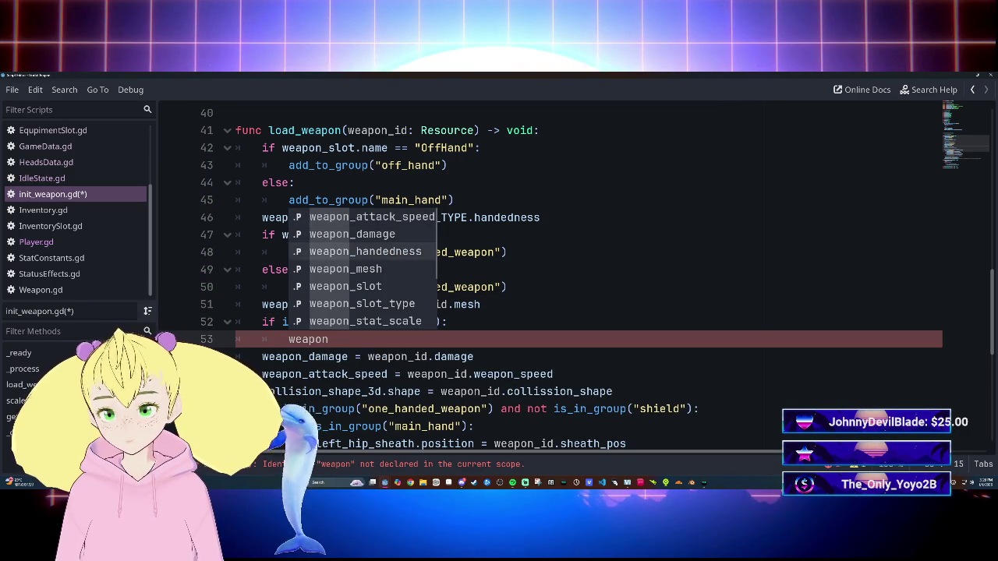
pyautogui.press('Return')
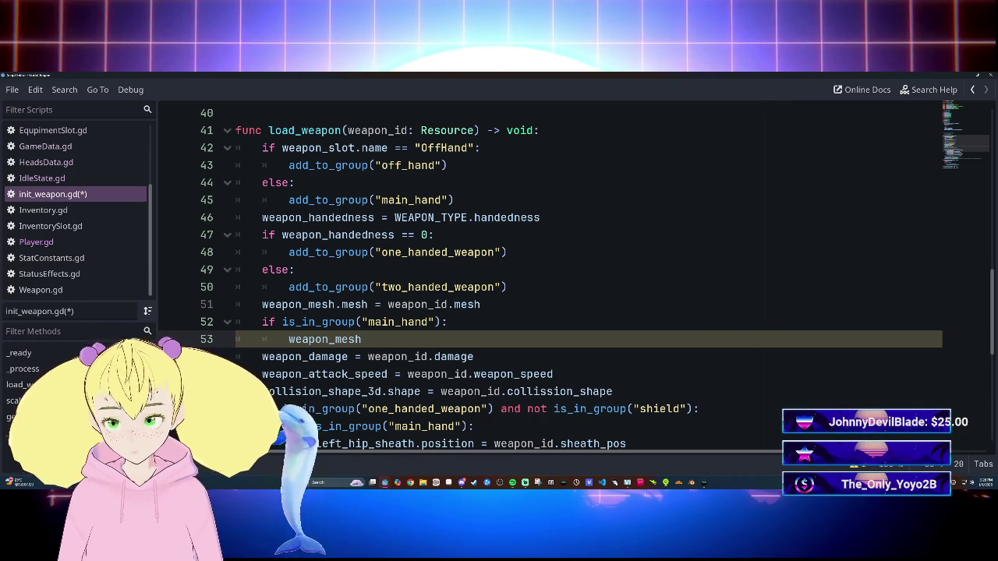
pyautogui.write('.me')
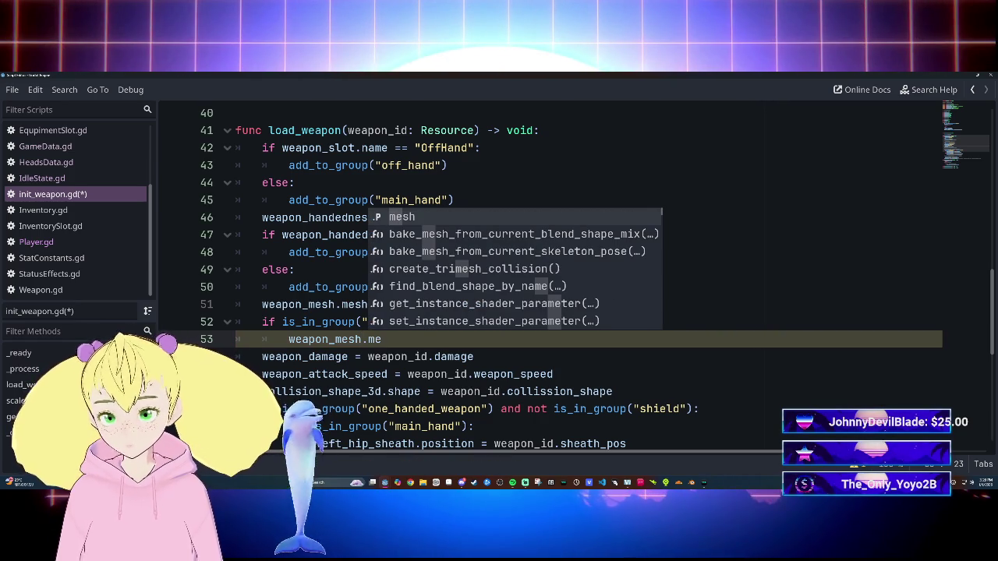
pyautogui.press('BackSpace')
pyautogui.press('BackSpace')
pyautogui.press('BackSpace')
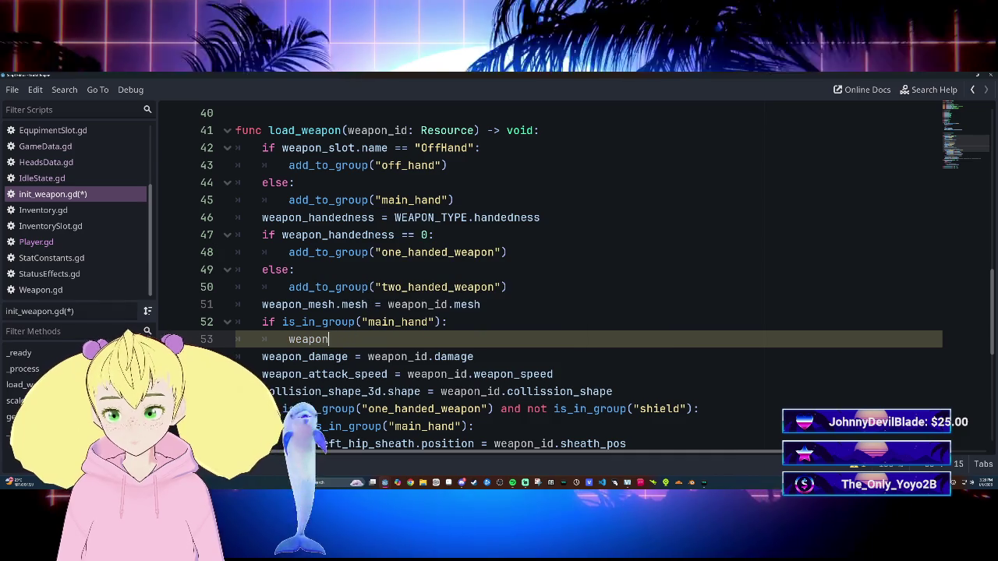
pyautogui.press('BackSpace')
pyautogui.press('BackSpace')
pyautogui.press('BackSpace')
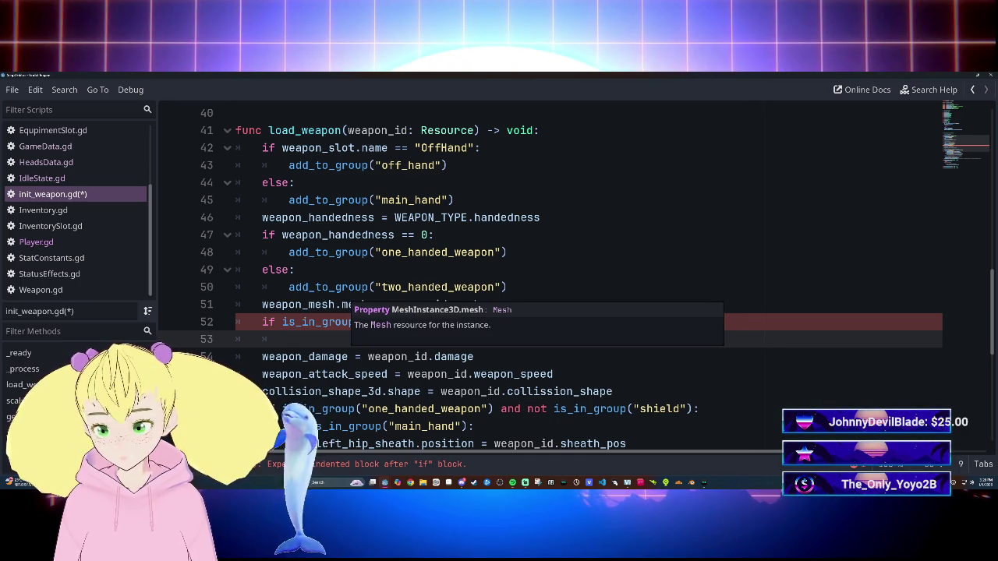
pyautogui.click(321, 304)
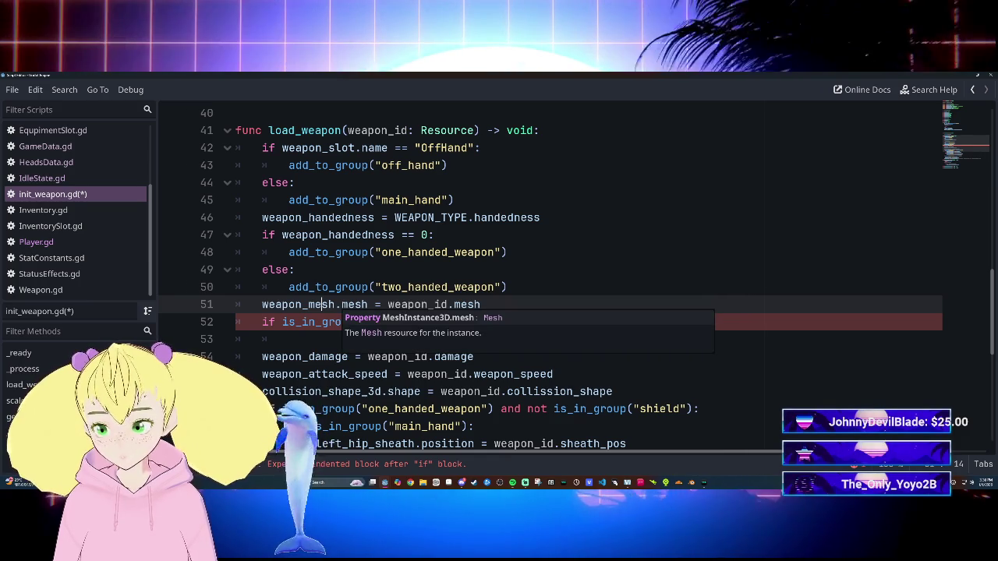
pyautogui.moveTo(315, 305)
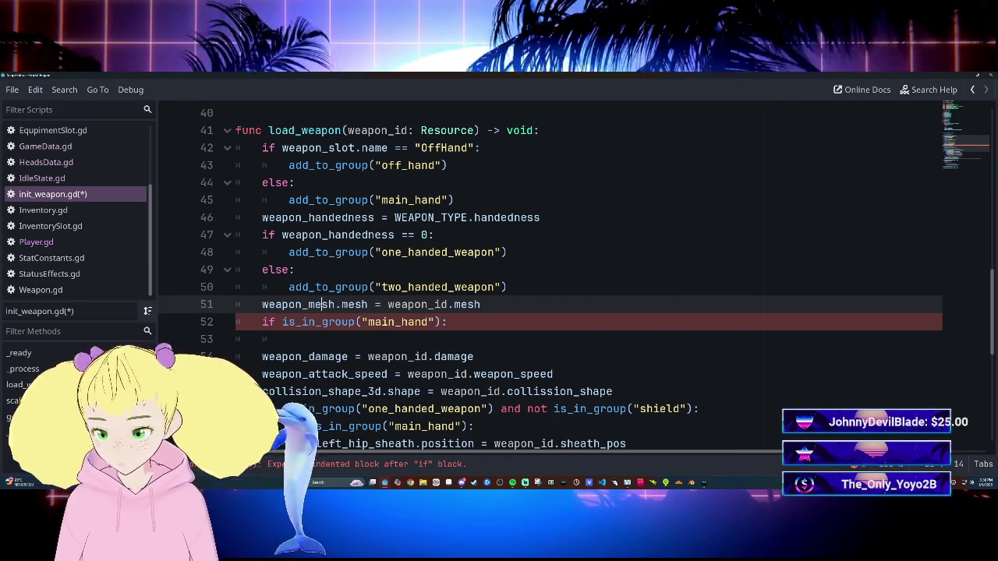
# Step: Add then delete a trial mesh_position variable line, and place the cursor in the main_hand branch
pyautogui.scroll(10, 316, 305)
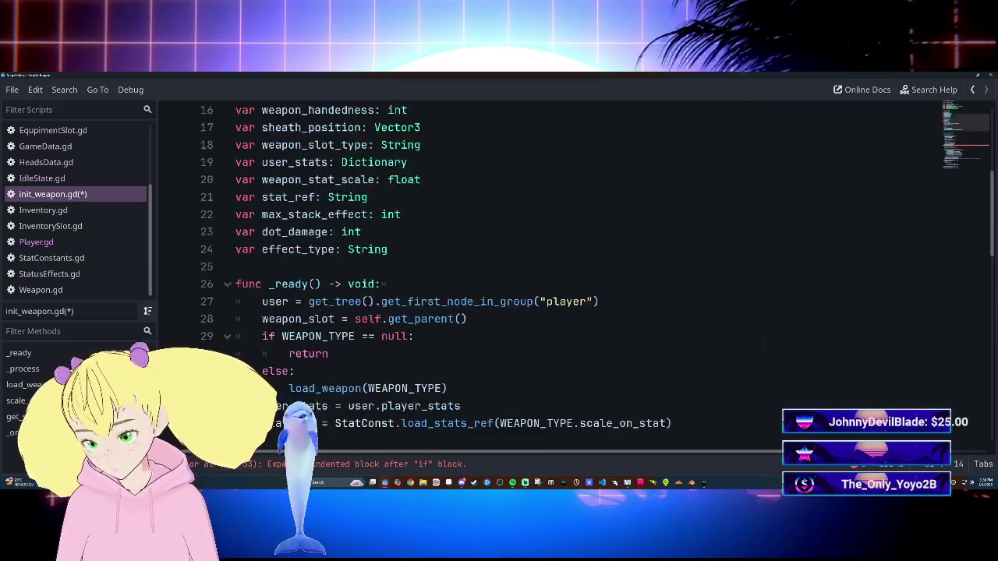
pyautogui.scroll(-2, 315, 305)
pyautogui.click(388, 304)
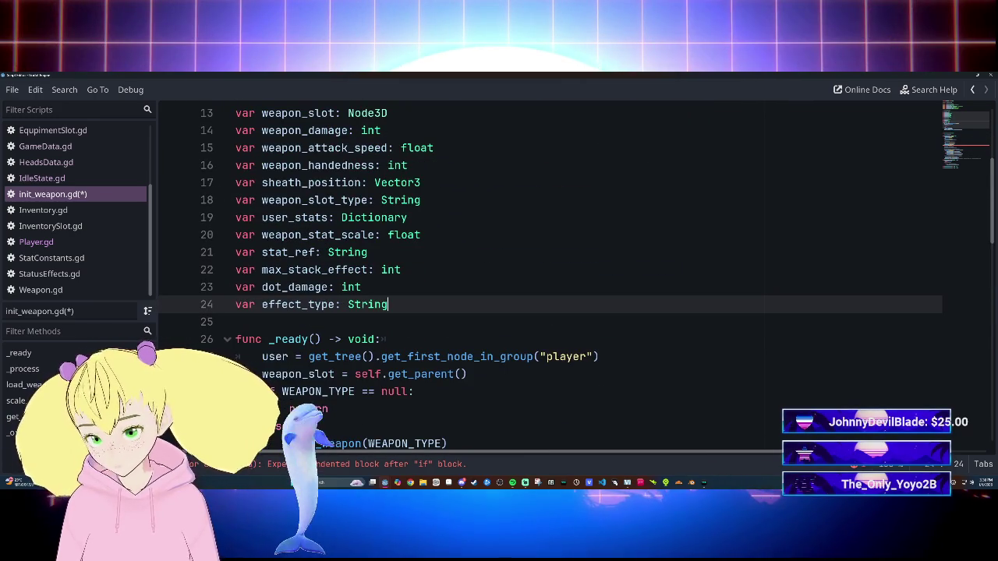
pyautogui.press('Return')
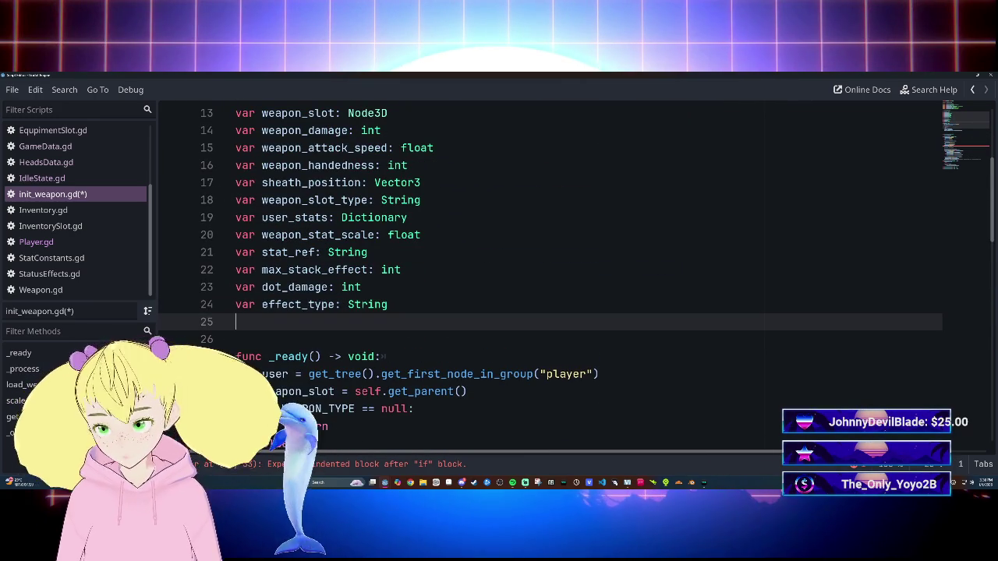
pyautogui.write('var mesh_')
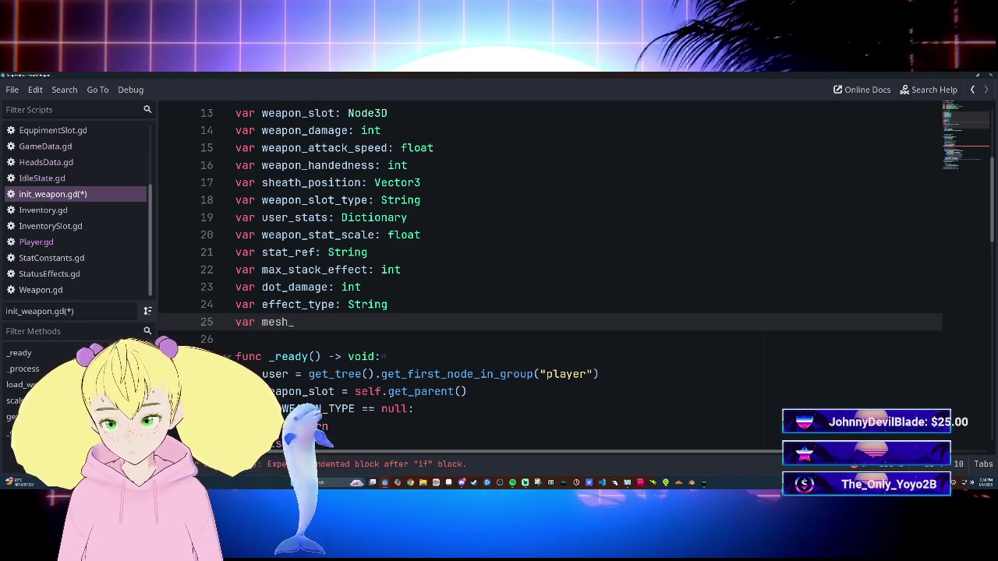
pyautogui.write('psotition')
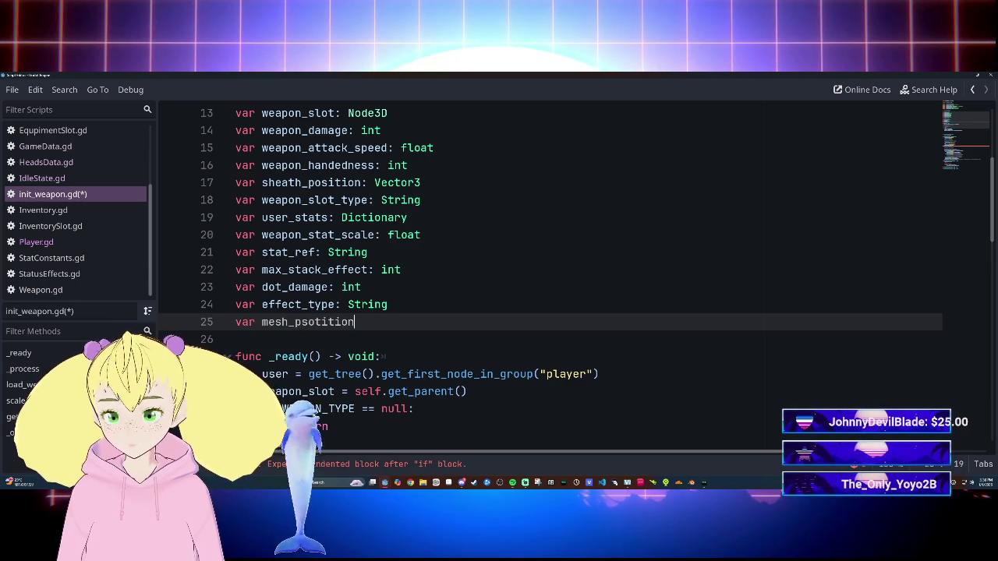
pyautogui.press('BackSpace')
pyautogui.press('BackSpace')
pyautogui.press('BackSpace')
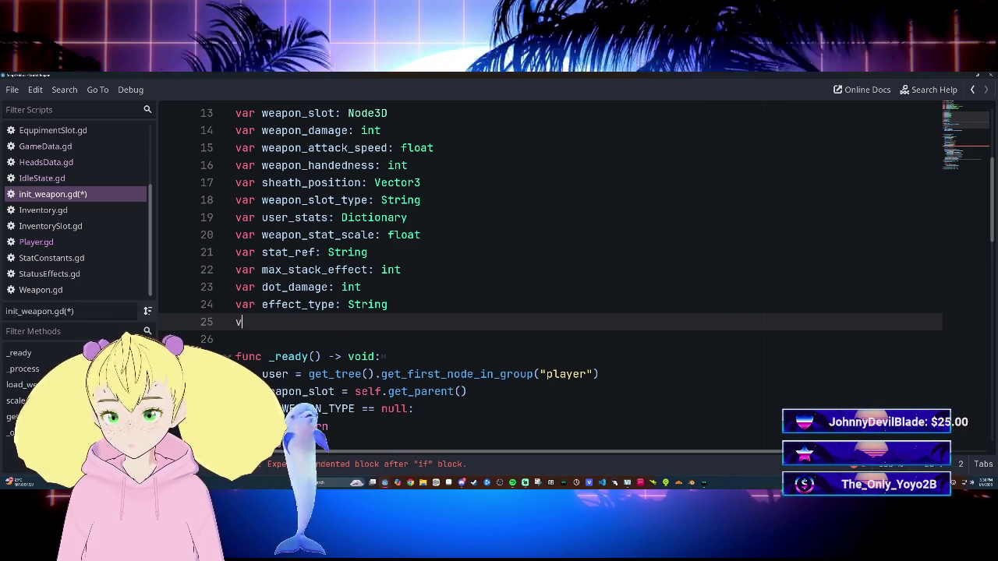
pyautogui.press('BackSpace')
pyautogui.scroll(-10, 546, 281)
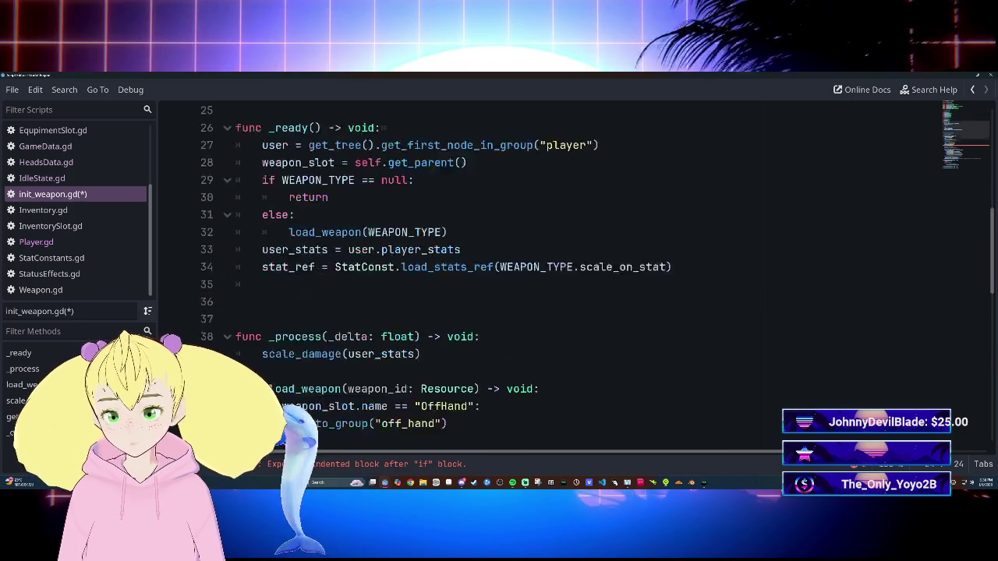
pyautogui.click(289, 286)
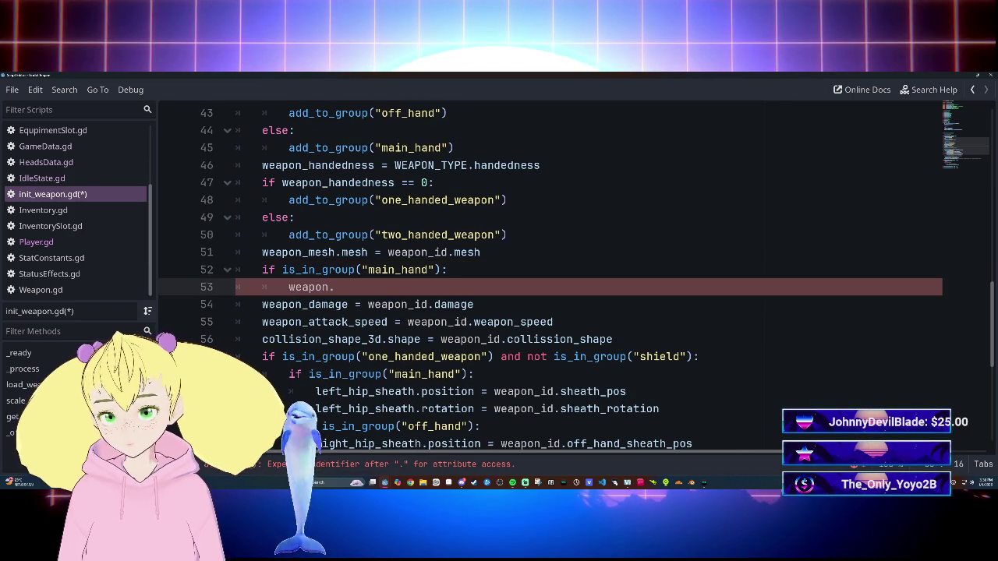
# Step: Write weapon_mesh.rotation = 180 in the main_hand branch and review the script around it
pyautogui.press('BackSpace')
pyautogui.write('_')
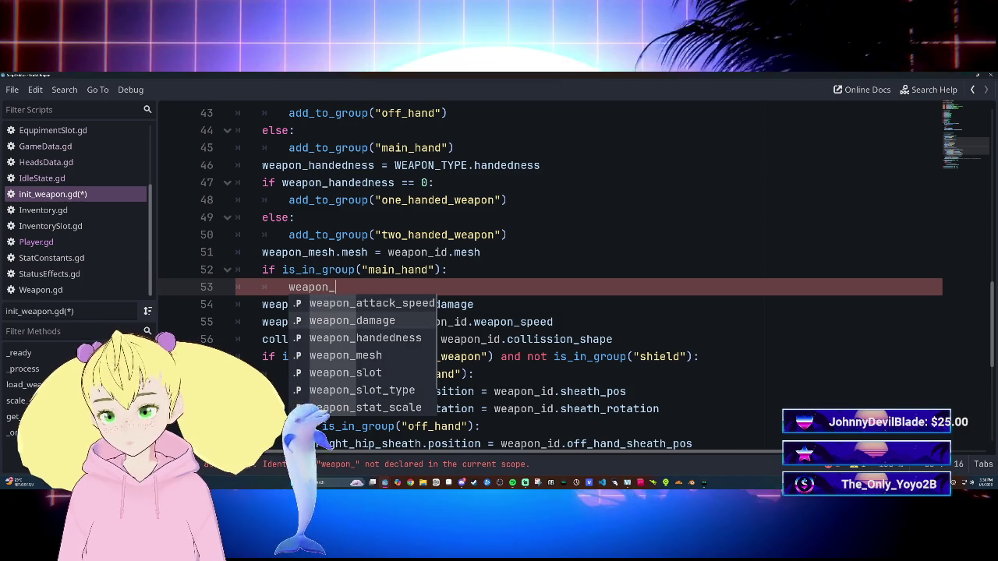
pyautogui.press('Return')
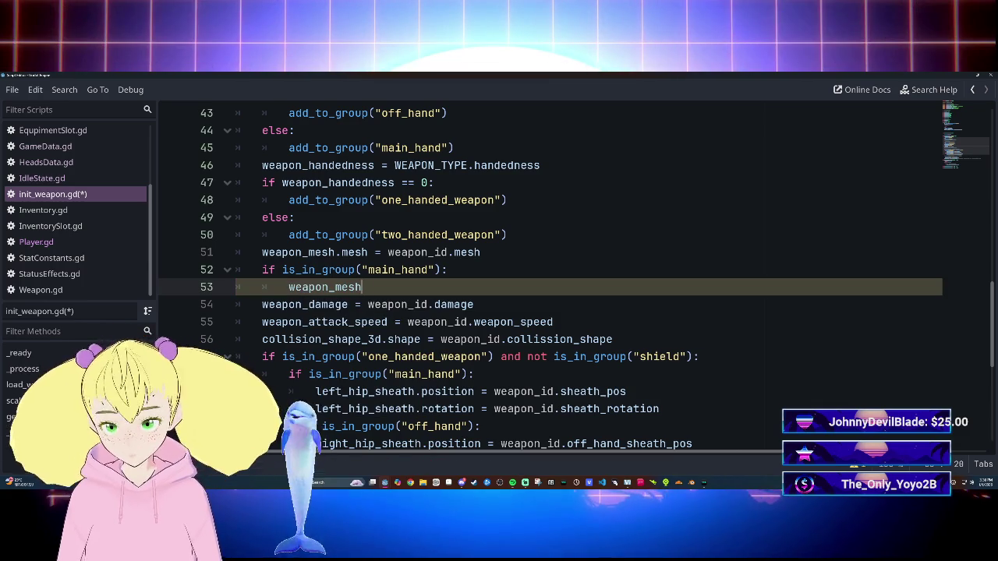
pyautogui.write('.rotation =')
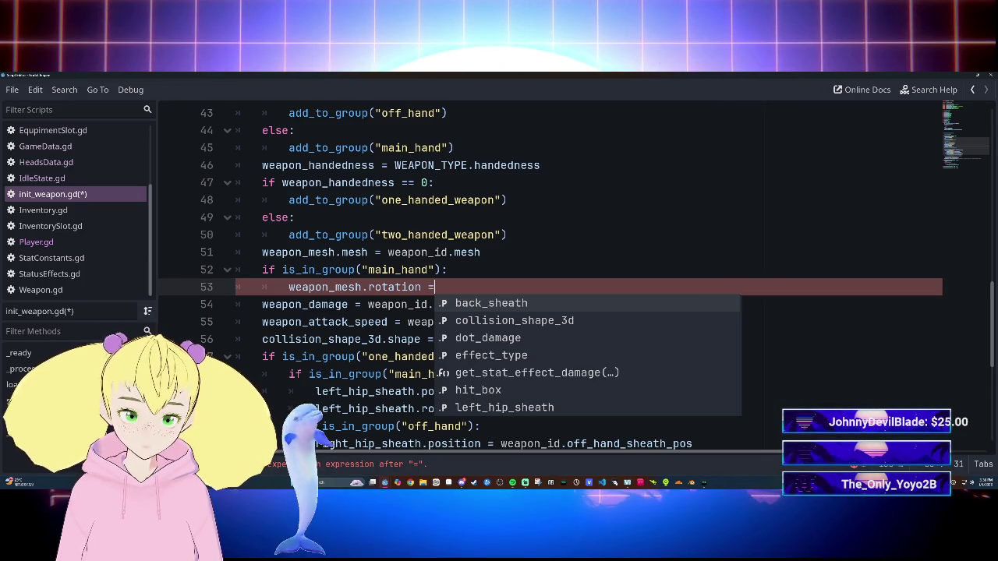
pyautogui.write(' 1')
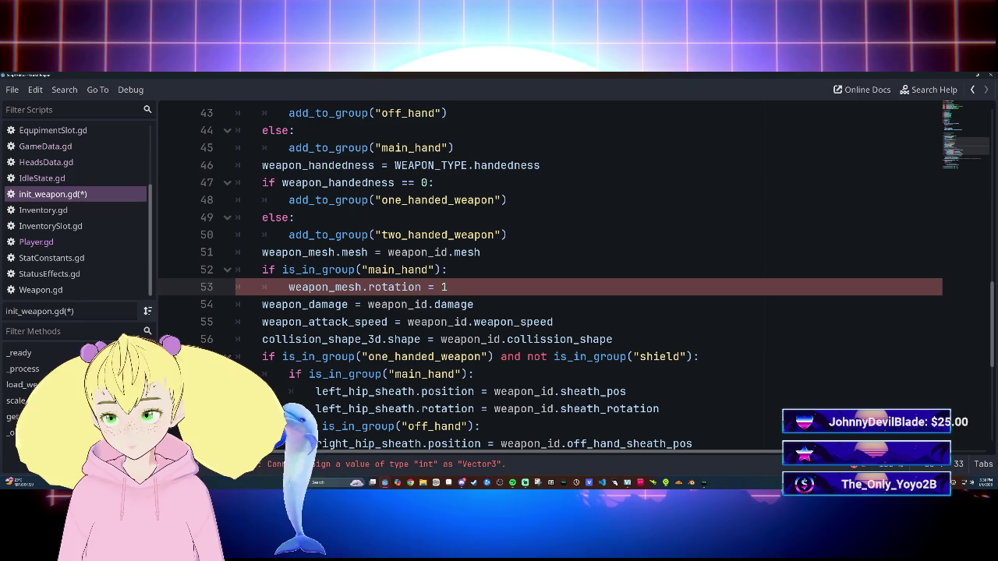
pyautogui.write('80.0')
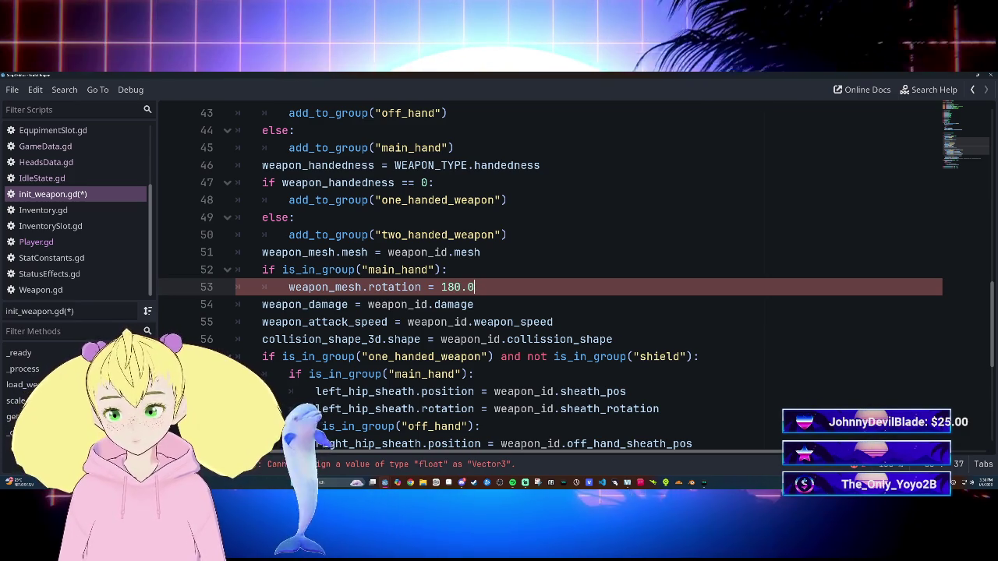
pyautogui.scroll(3, 546, 273)
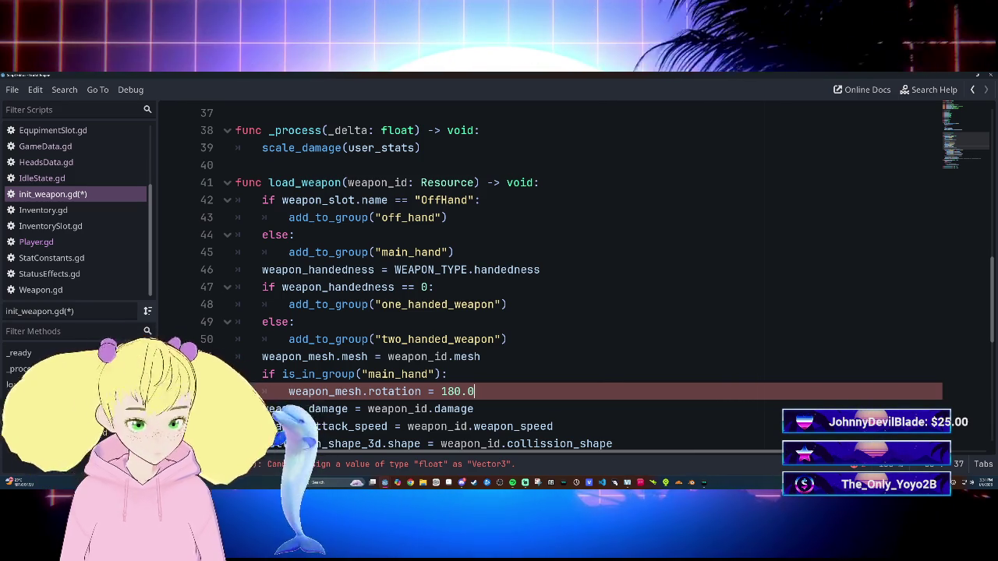
pyautogui.moveTo(413, 359)
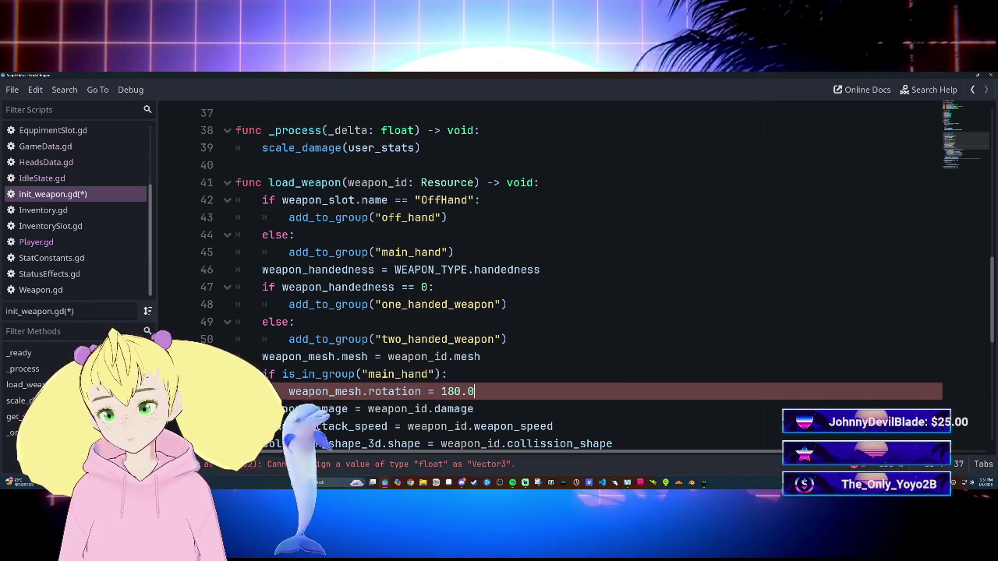
pyautogui.scroll(9, 546, 273)
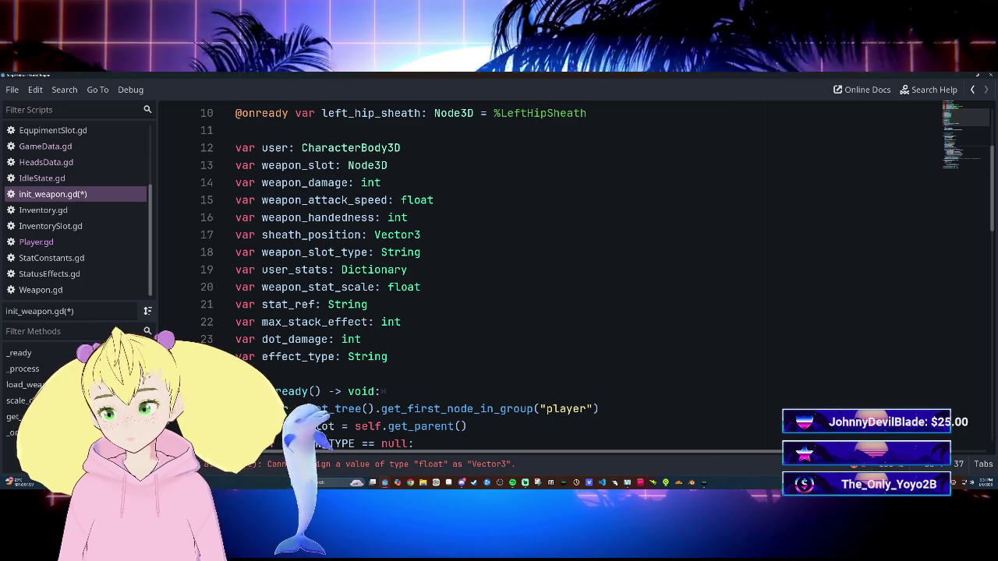
pyautogui.scroll(-5, 546, 273)
pyautogui.scroll(-3, 545, 272)
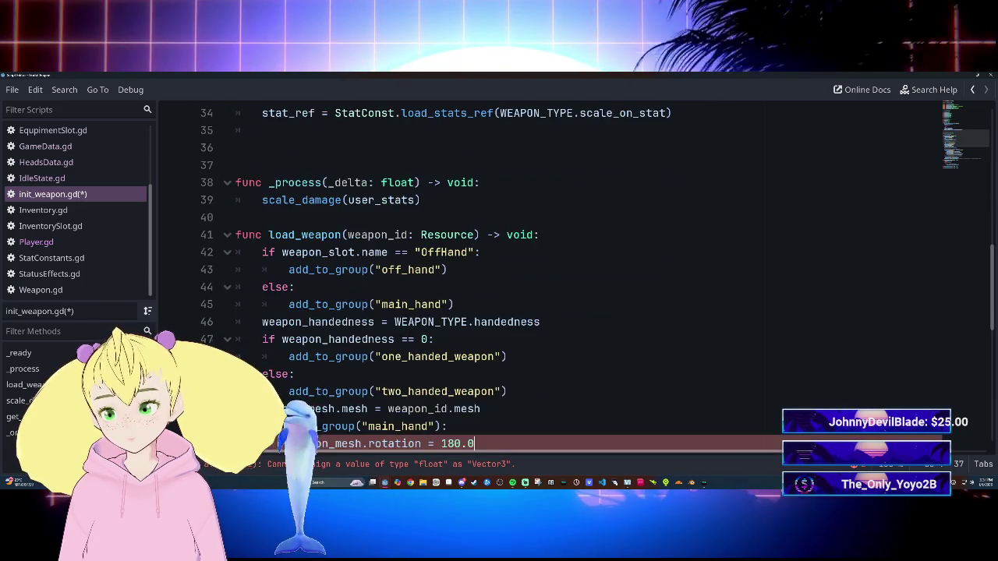
pyautogui.scroll(8, 546, 273)
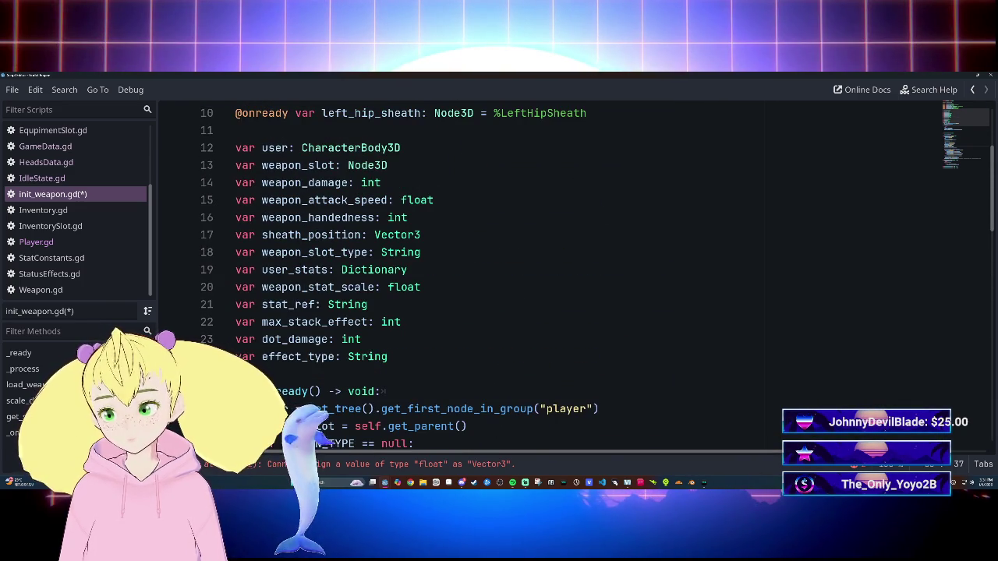
pyautogui.scroll(3, 545, 273)
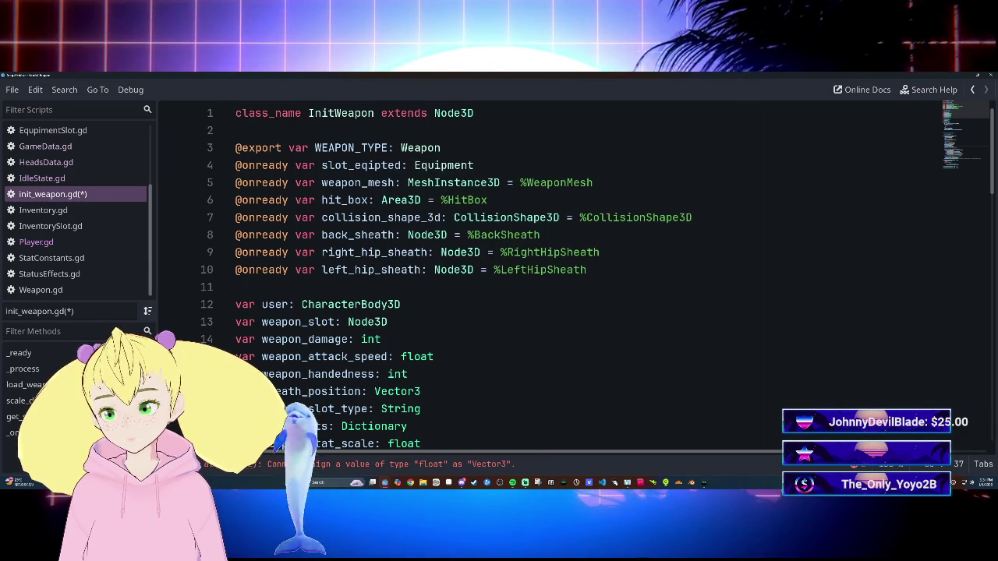
pyautogui.scroll(-10, 545, 273)
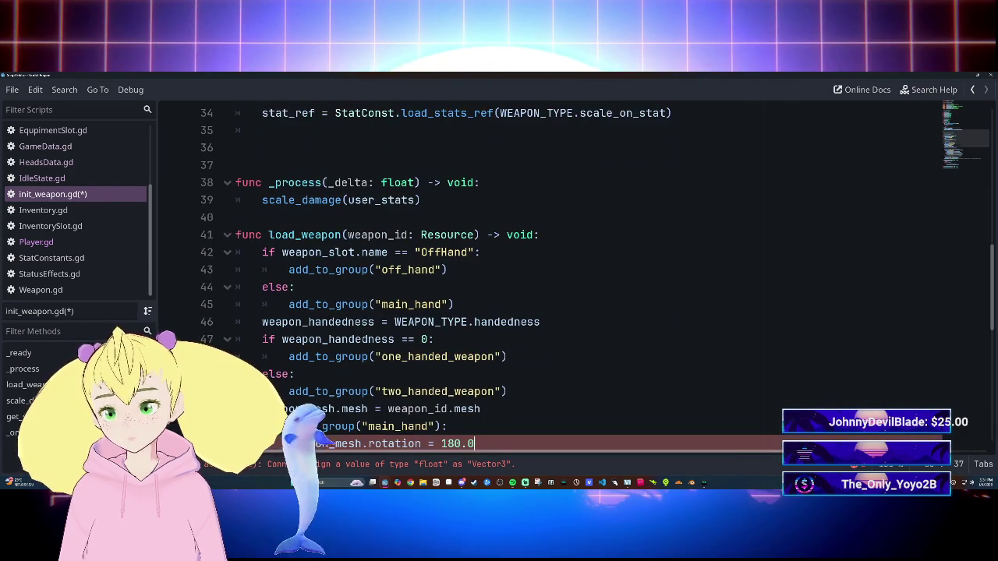
pyautogui.scroll(-1, 545, 273)
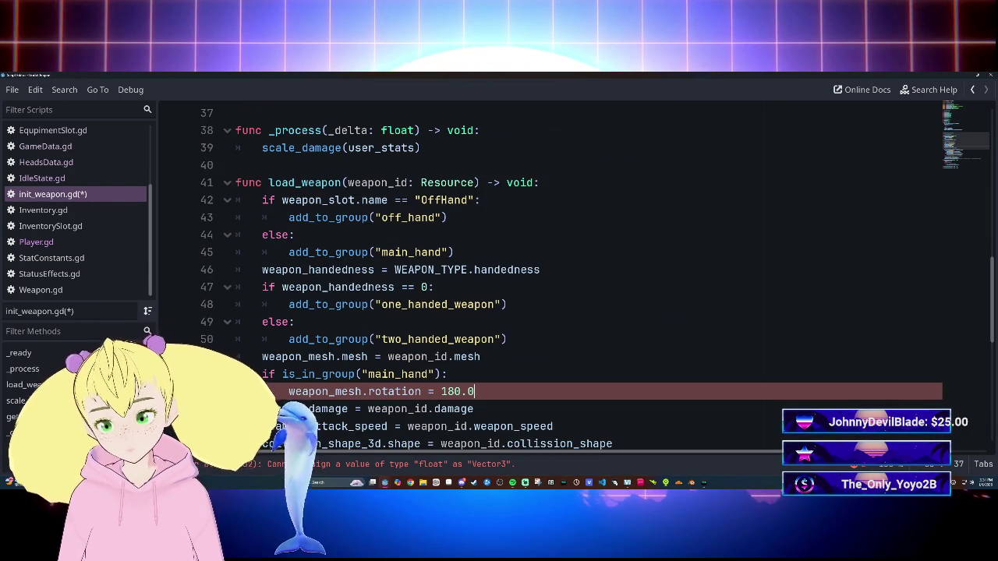
pyautogui.click(422, 391)
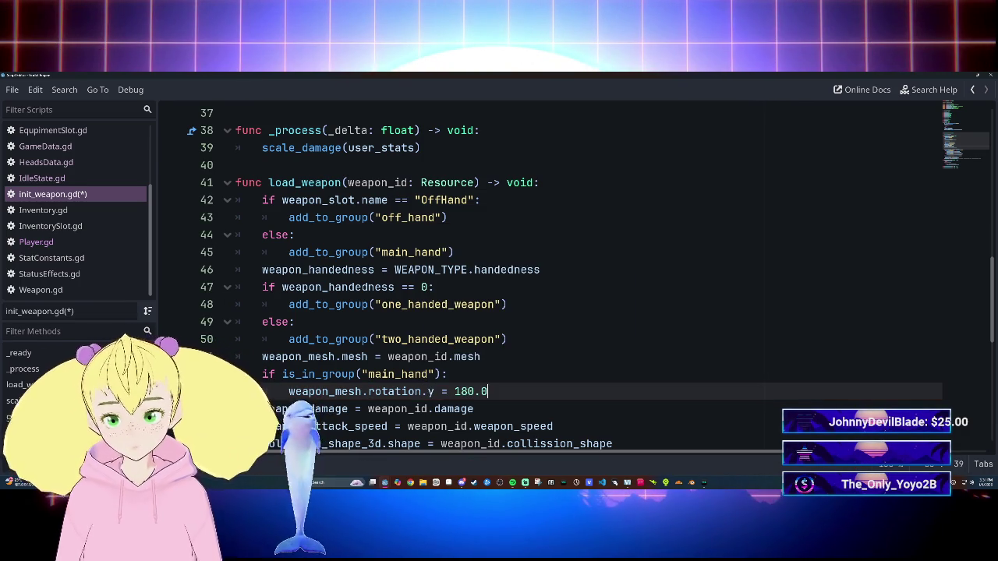
# Step: Finalize weapon_mesh.rotation.y = 180.0, drop the stray blank line, and leave the script editor
pyautogui.scroll(-2, 546, 273)
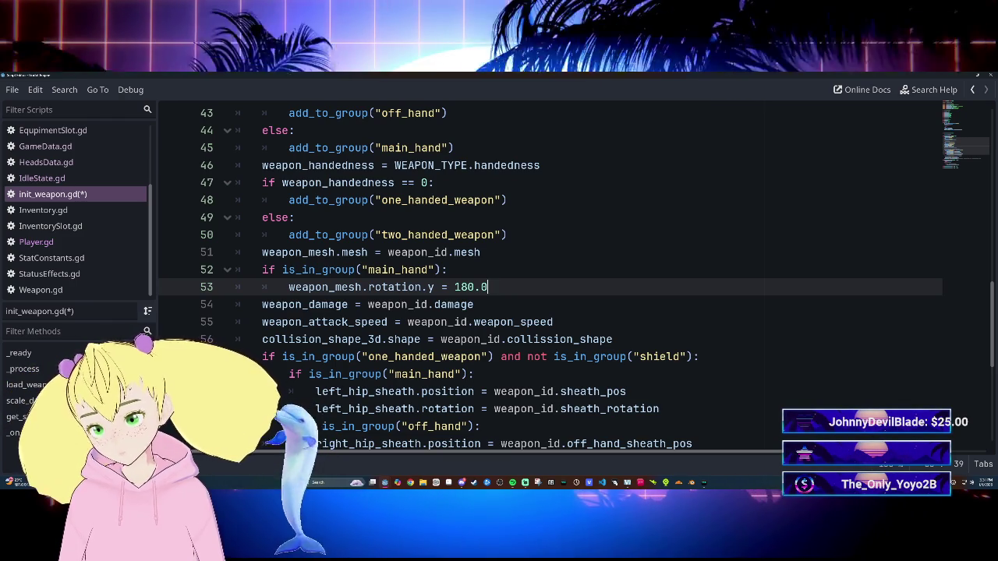
pyautogui.press('Return')
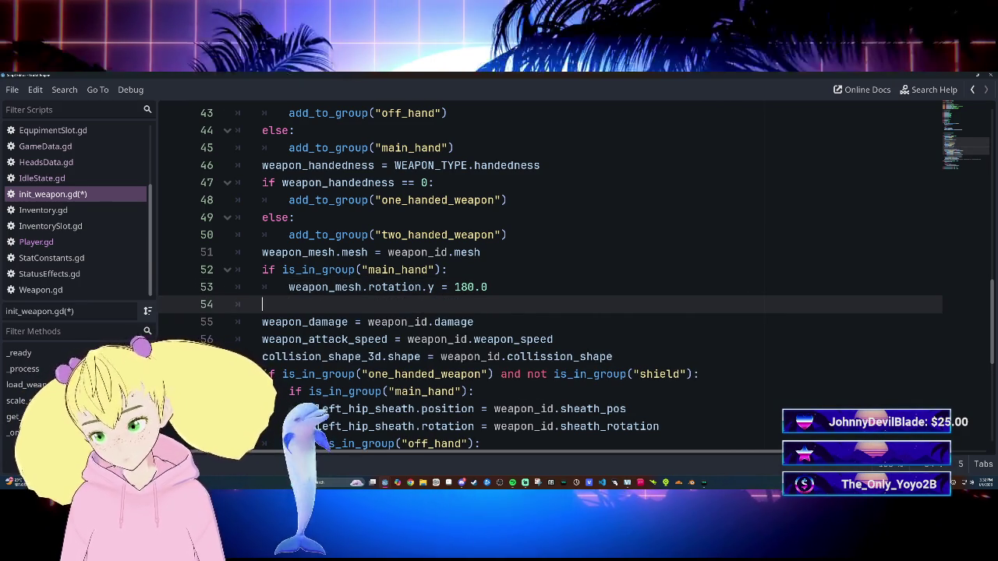
pyautogui.press('BackSpace')
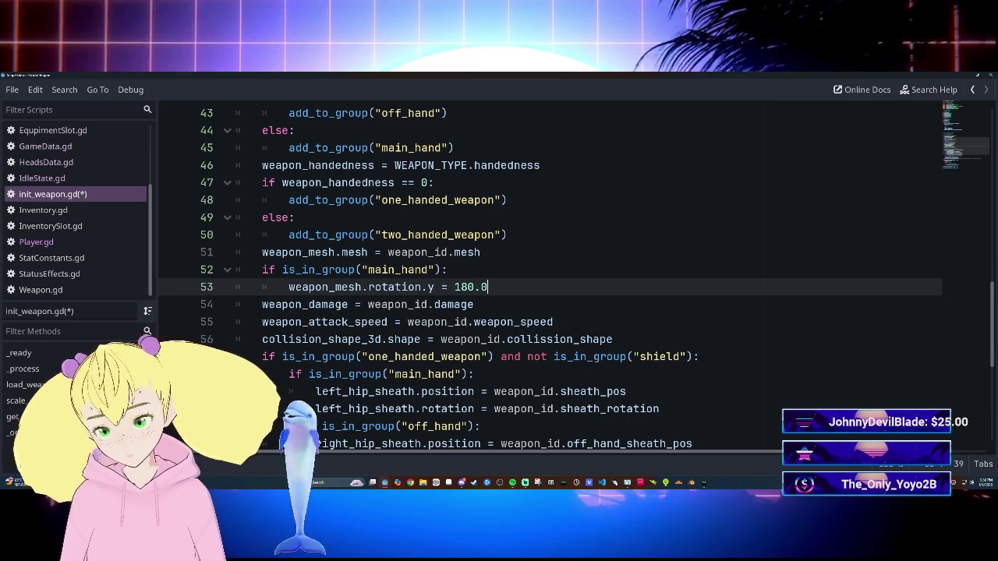
pyautogui.click(474, 304)
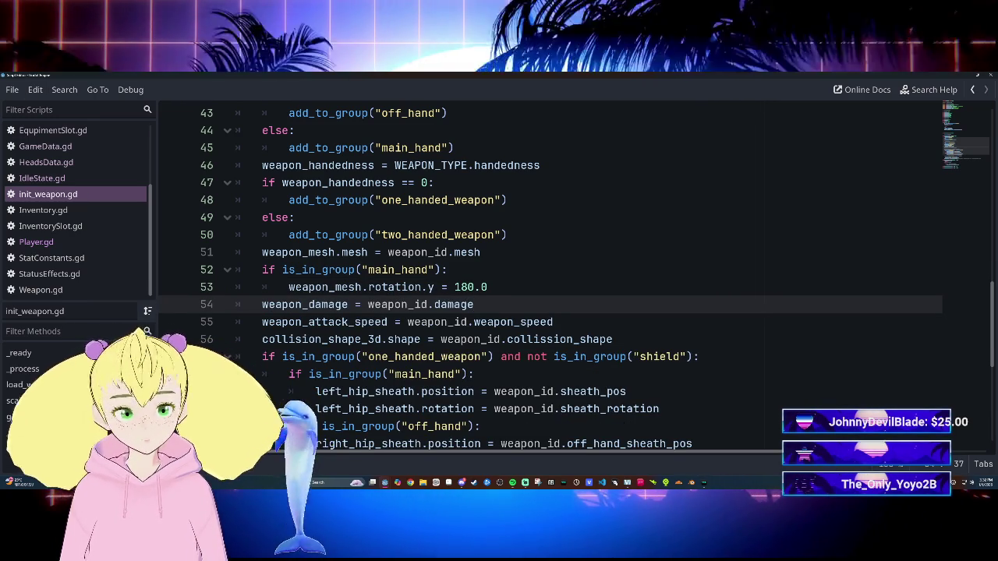
pyautogui.click(988, 76)
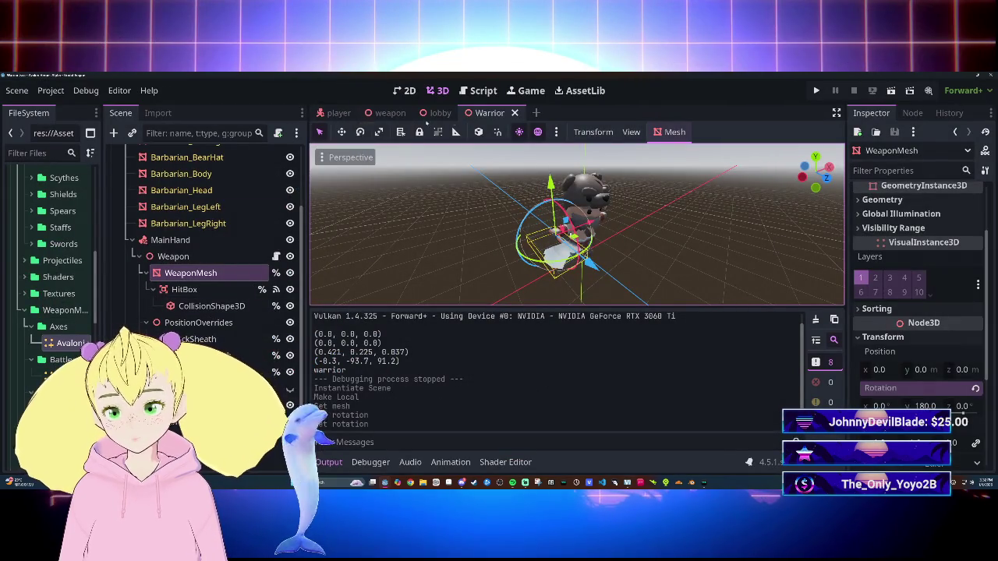
# Step: Delete the MainHandWeapon and OffHandWeapon nodes from the player scene
pyautogui.click(347, 114)
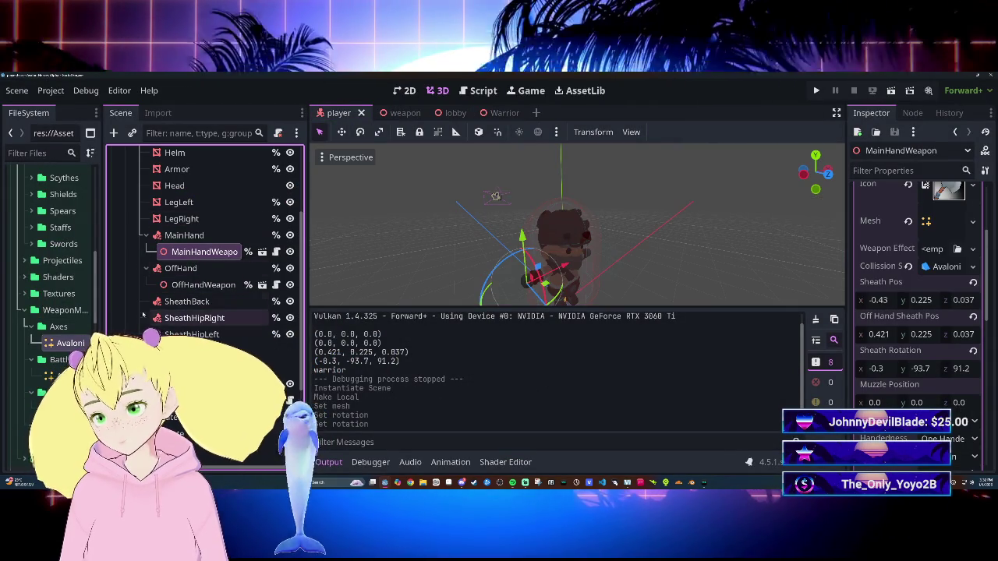
pyautogui.press('Delete')
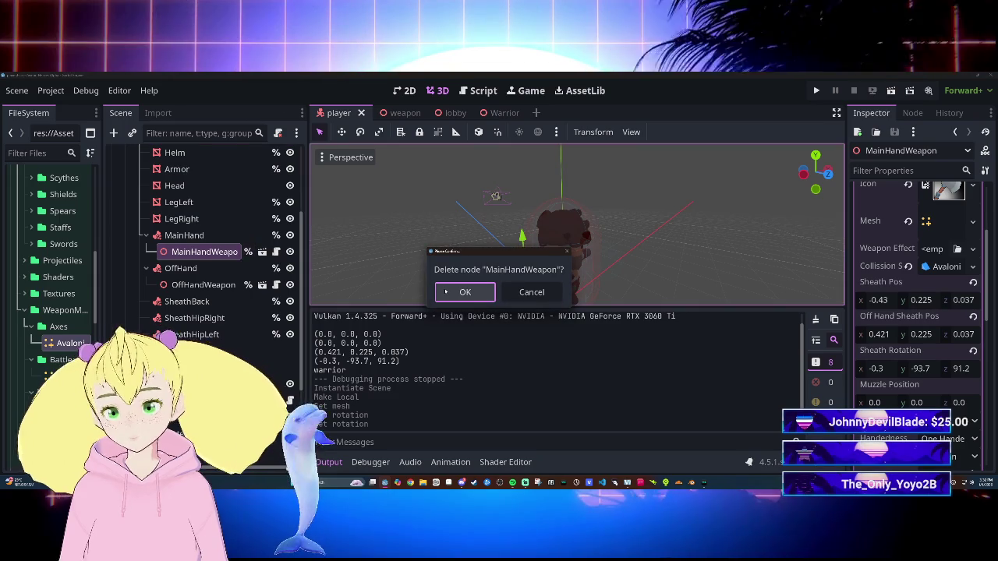
pyautogui.click(449, 292)
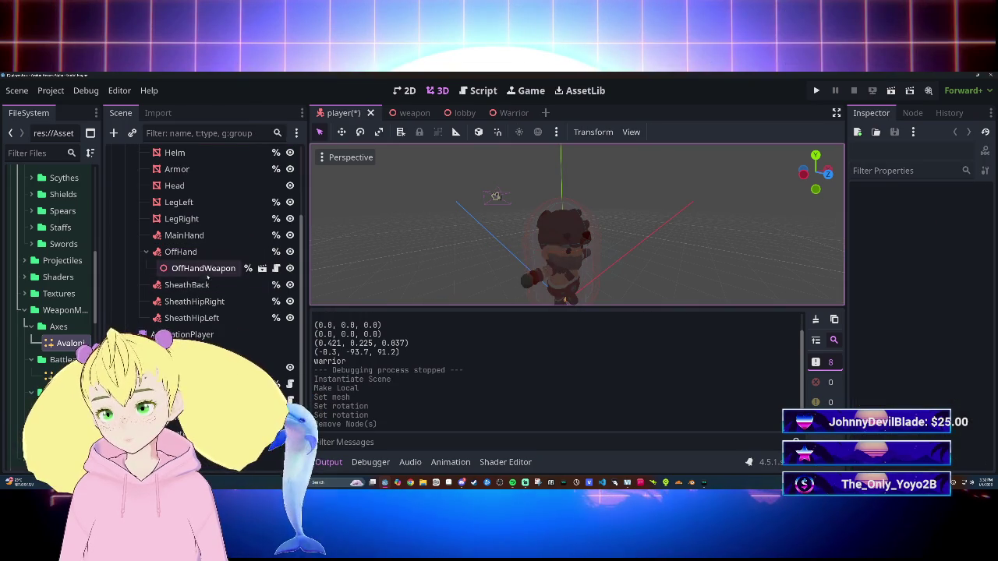
pyautogui.press('Delete')
pyautogui.click(478, 289)
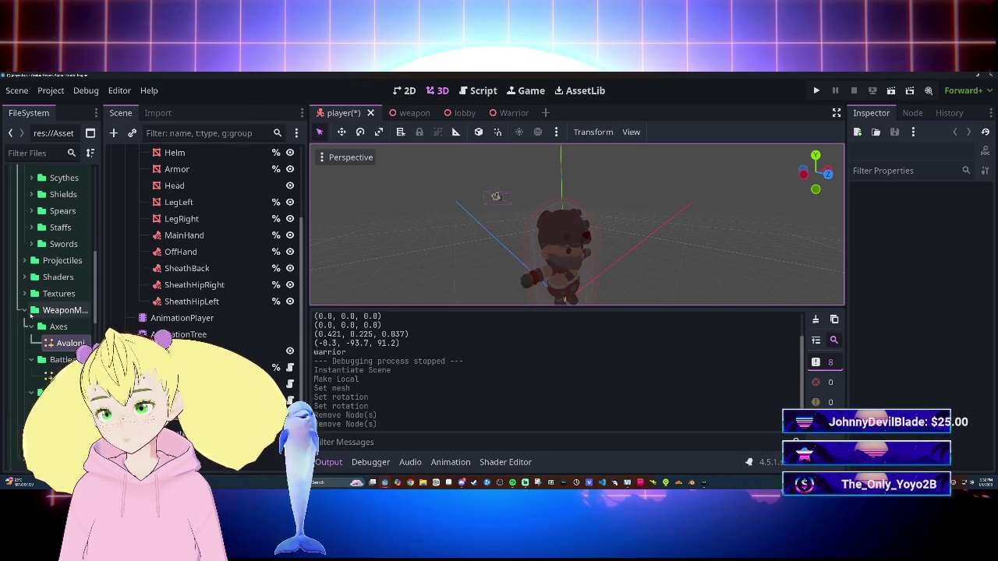
# Step: Select weapon.tscn in the FileSystem dock and bring up its context actions
pyautogui.scroll(-10, 51, 330)
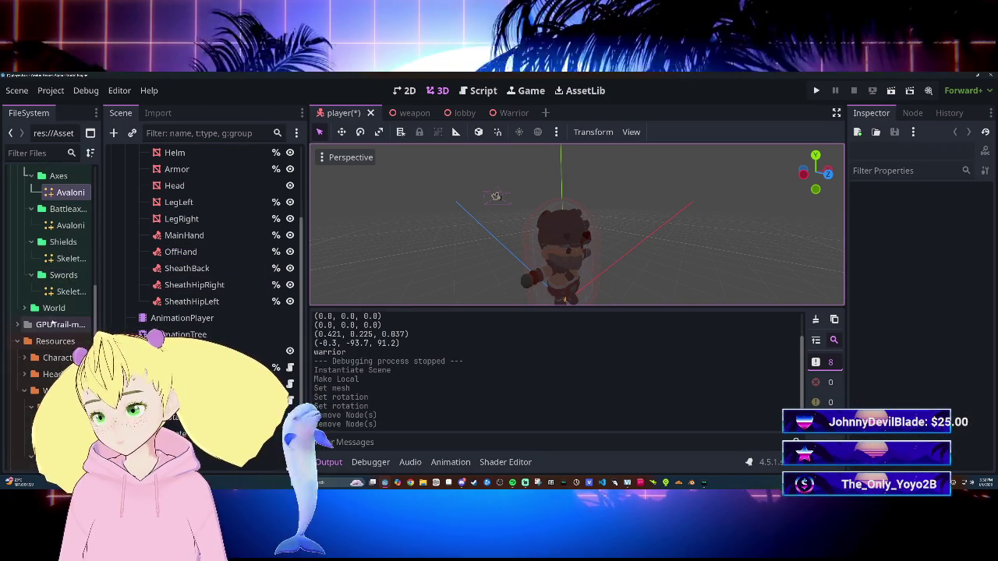
pyautogui.scroll(-5, 53, 319)
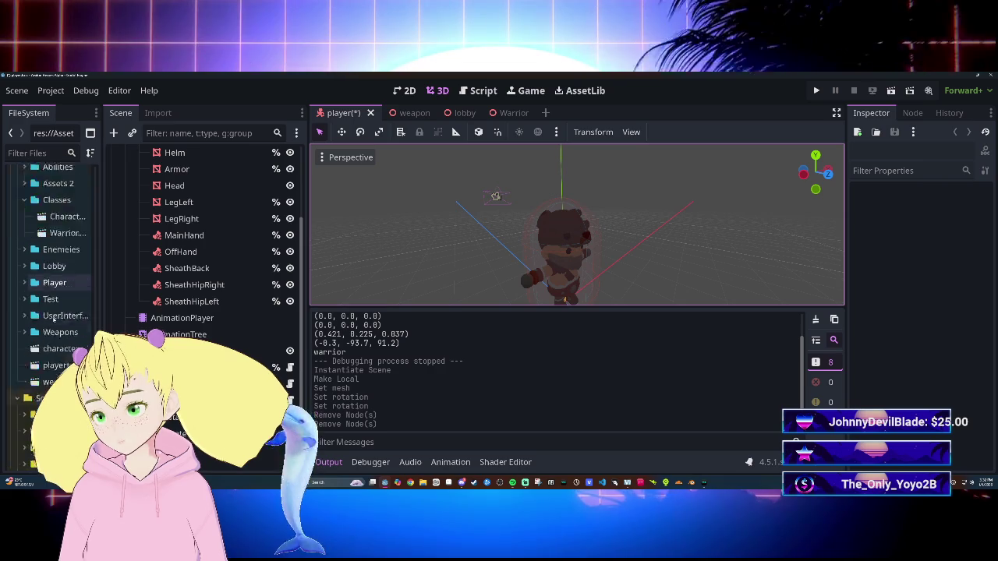
pyautogui.click(57, 344)
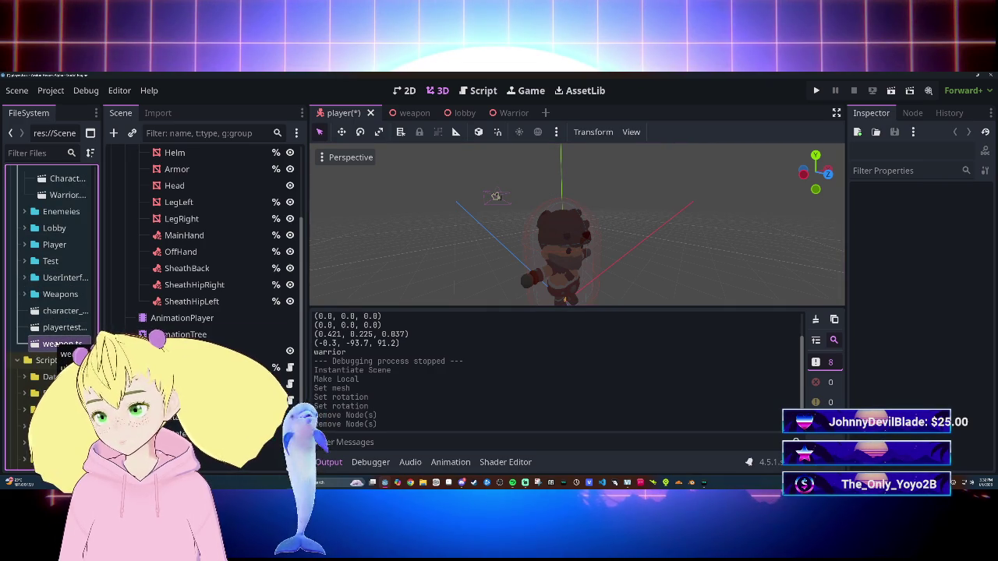
pyautogui.rightClick(61, 344)
# Step: Rename weapon.tscn to MainHandWeapon.tscn
pyautogui.click(82, 342)
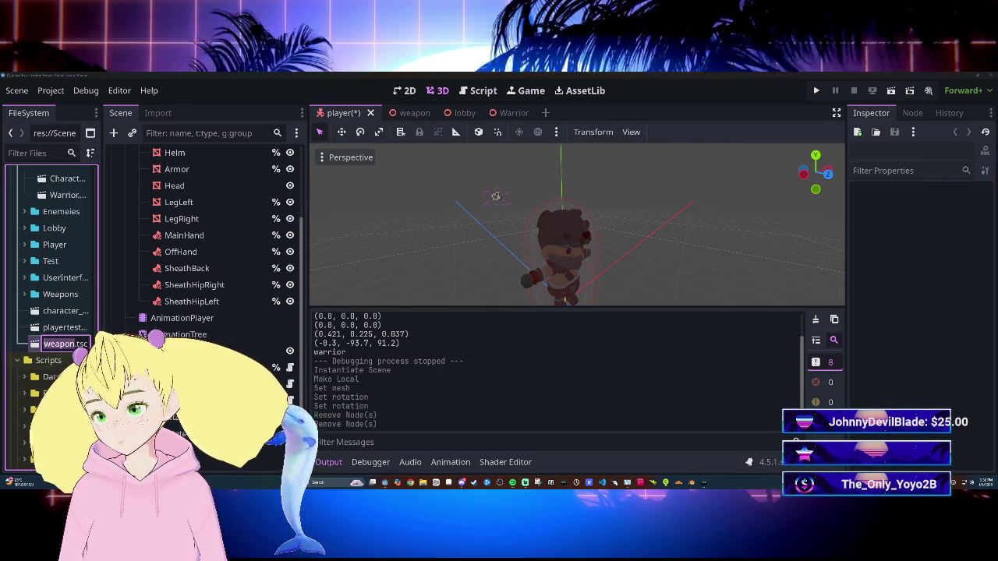
pyautogui.write('Main')
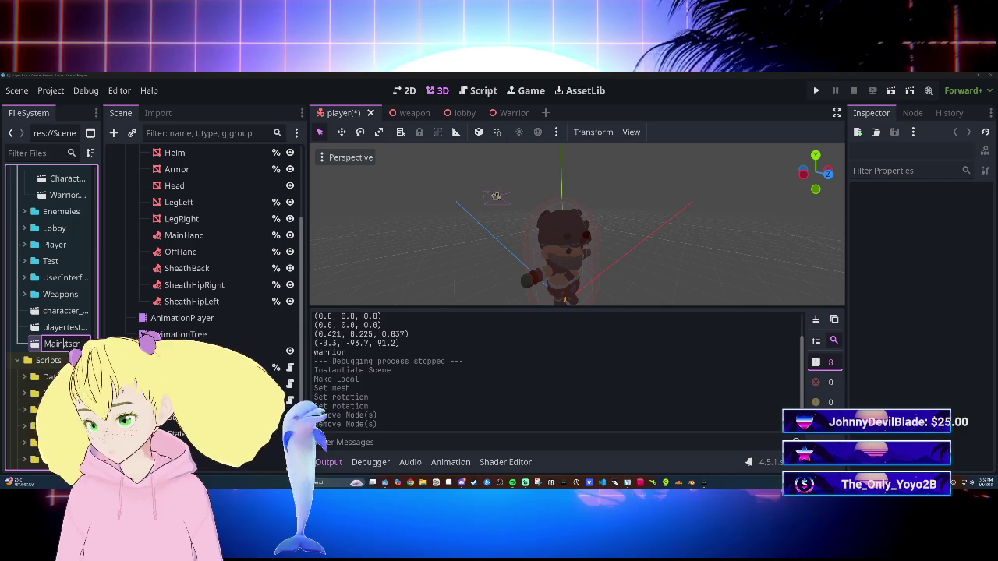
pyautogui.write('Hand')
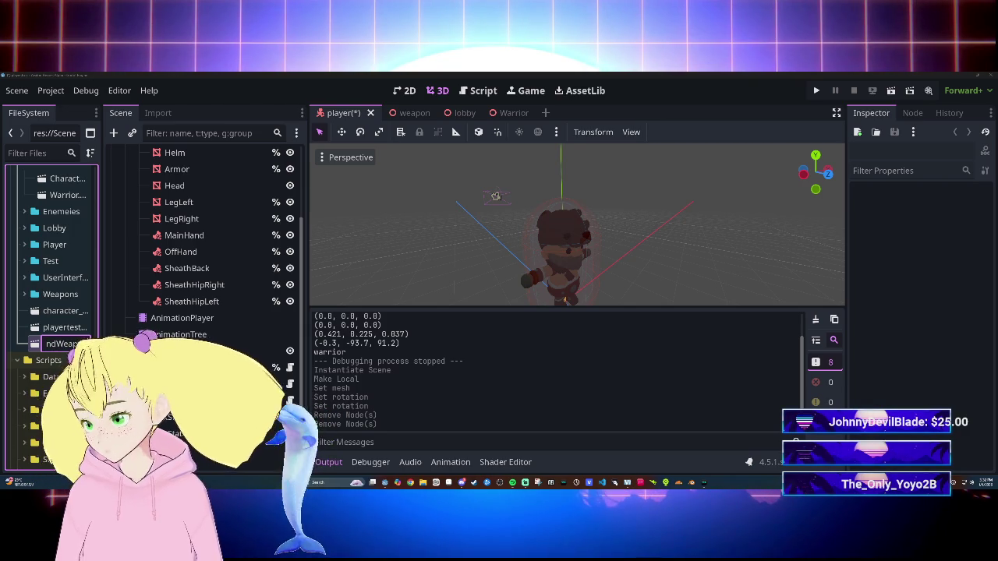
pyautogui.press('Return')
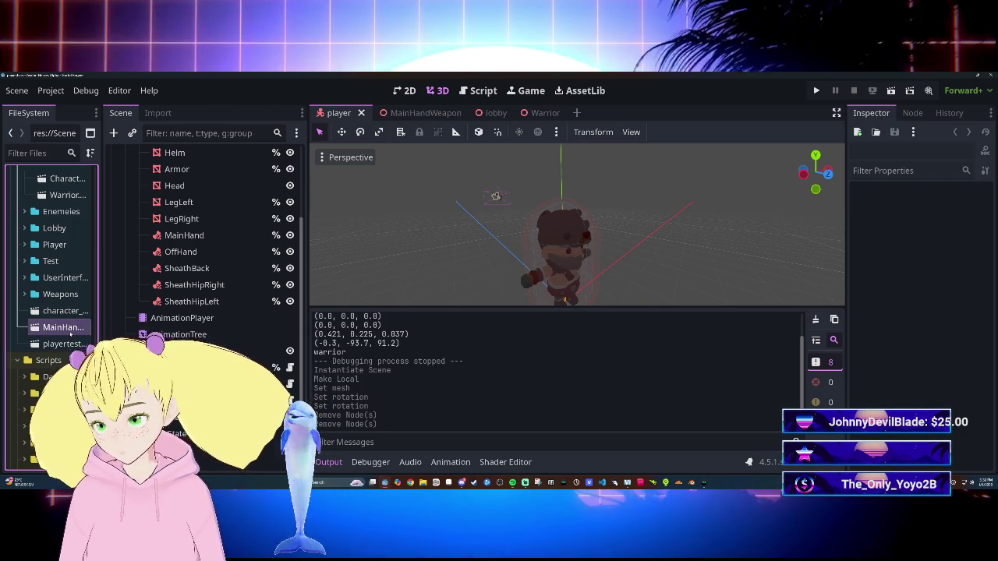
# Step: Duplicate it as OffHandWeapon.tscn, then open the MainHandWeapon scene
pyautogui.hotkey('ctrl', 'd')
pyautogui.press('BackSpace')
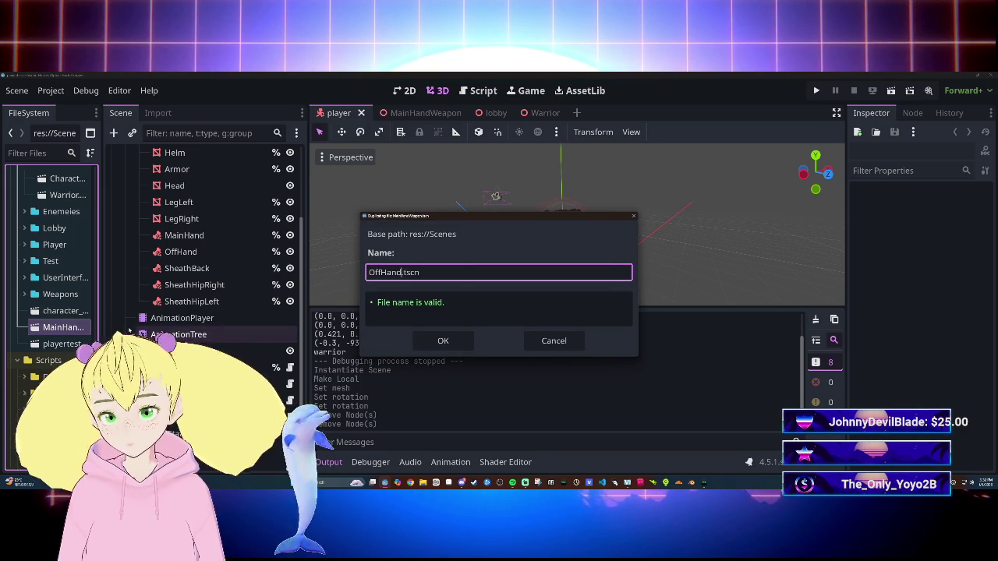
pyautogui.write('Weapon')
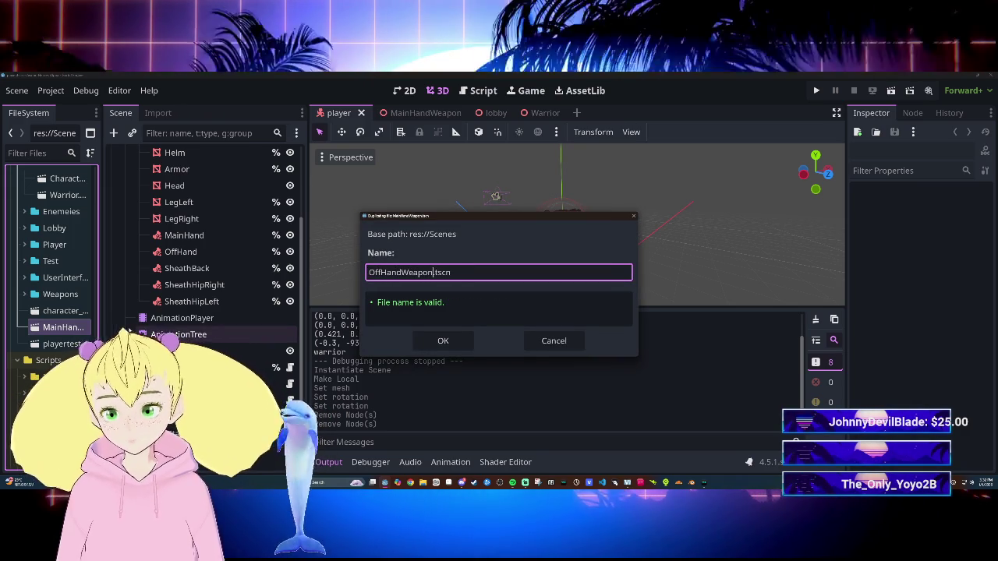
pyautogui.click(442, 343)
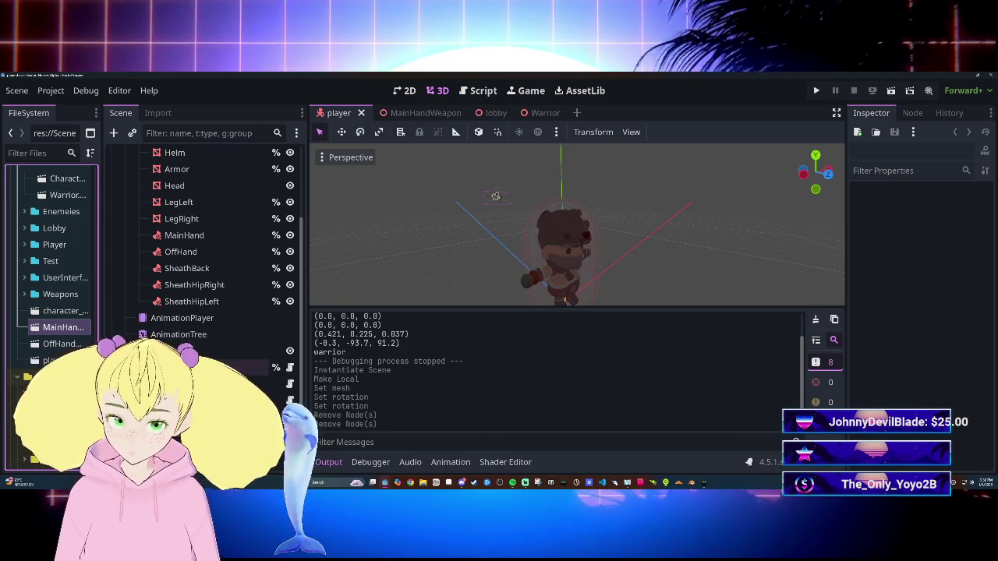
pyautogui.click(62, 345)
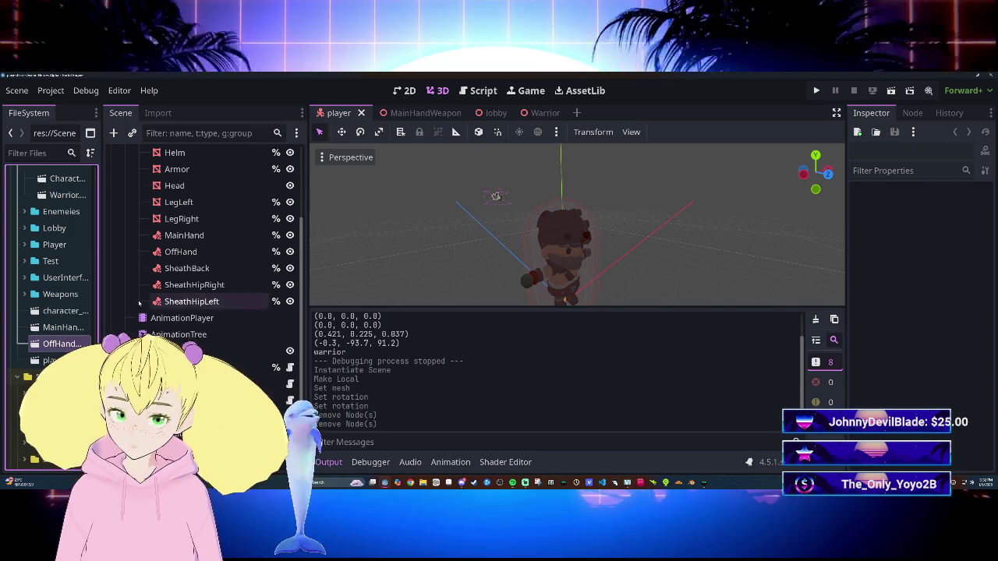
pyautogui.doubleClick(62, 328)
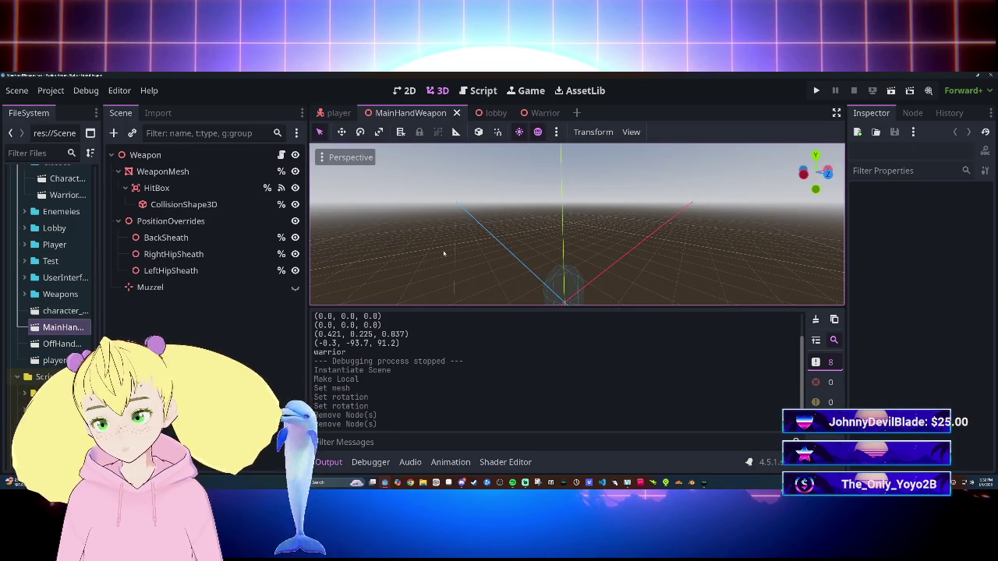
# Step: Inspect the Weapon root node and collapse its Weapon Type resource properties
pyautogui.click(145, 155)
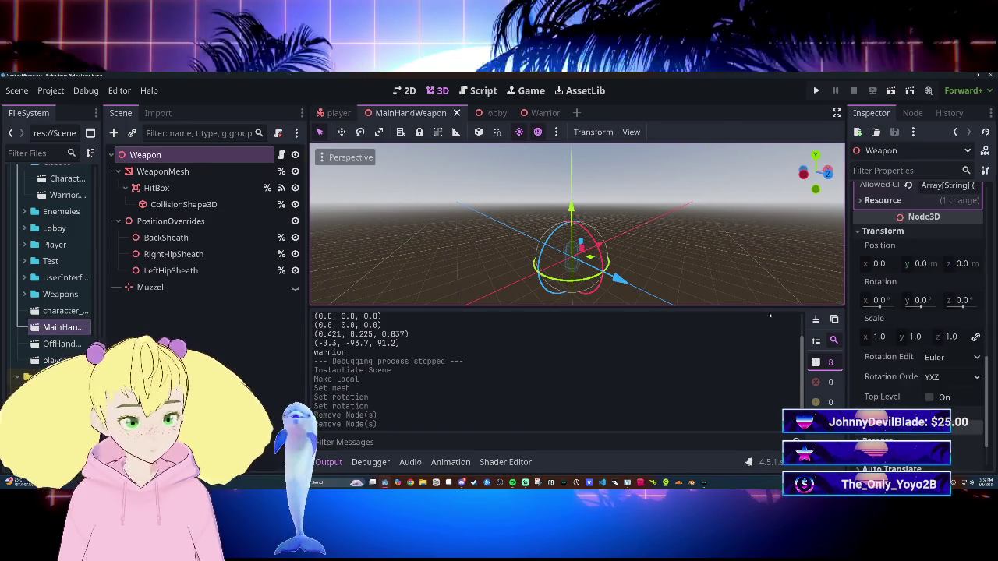
pyautogui.scroll(-3, 920, 312)
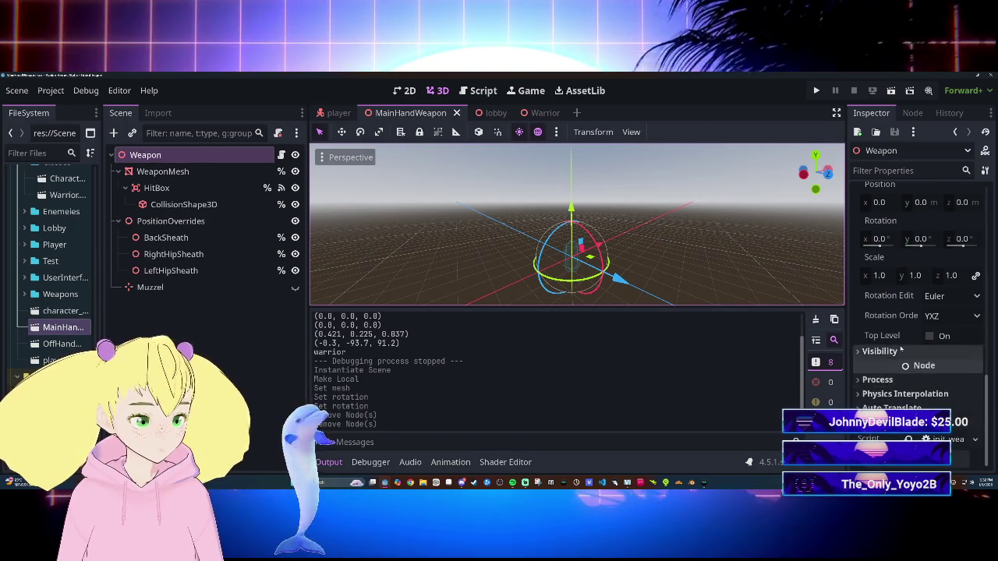
pyautogui.scroll(2, 906, 248)
pyautogui.scroll(5, 906, 248)
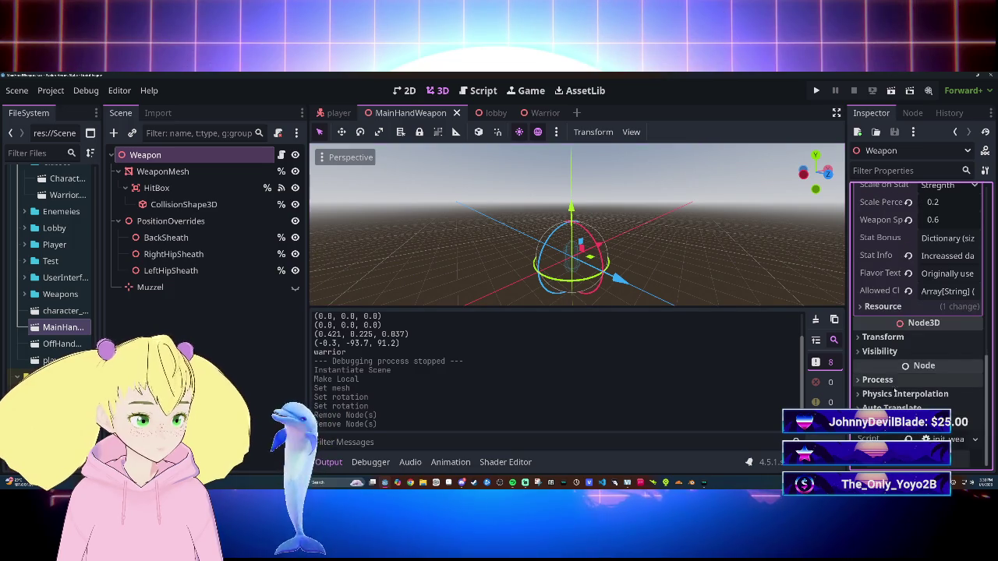
pyautogui.scroll(4, 926, 326)
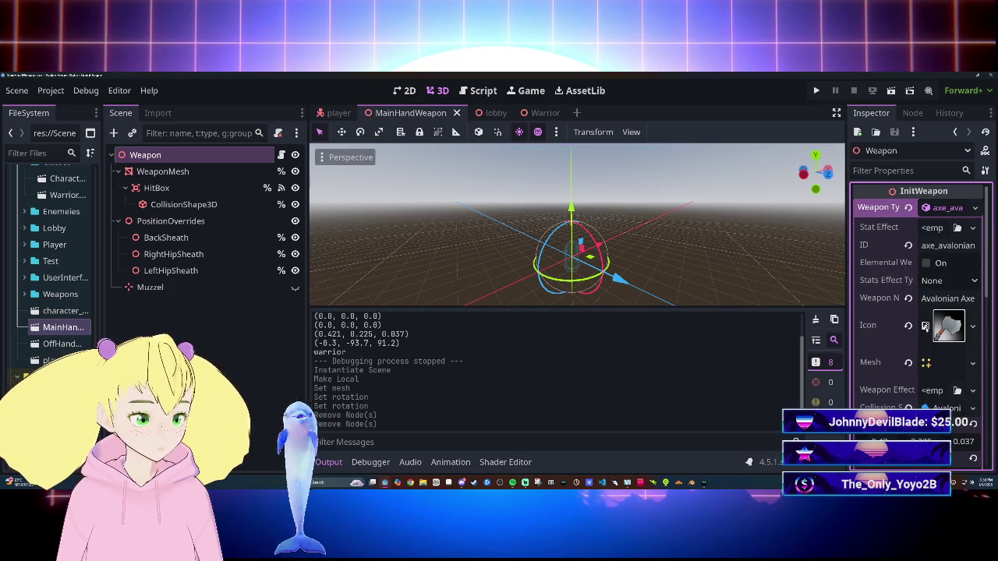
pyautogui.click(944, 209)
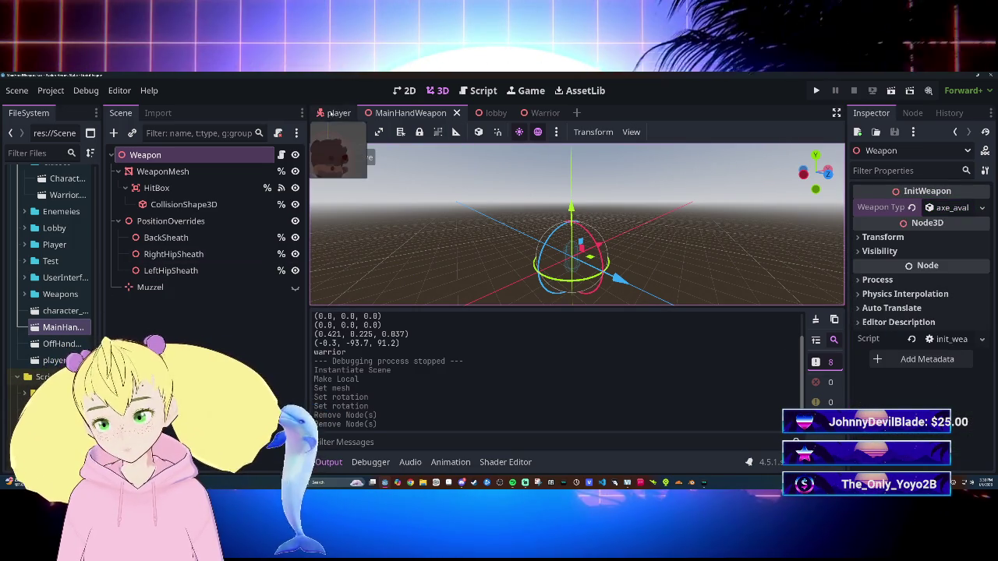
# Step: Open OffHandWeapon.tscn, check its root transform, and widen the FileSystem dock
pyautogui.doubleClick(61, 344)
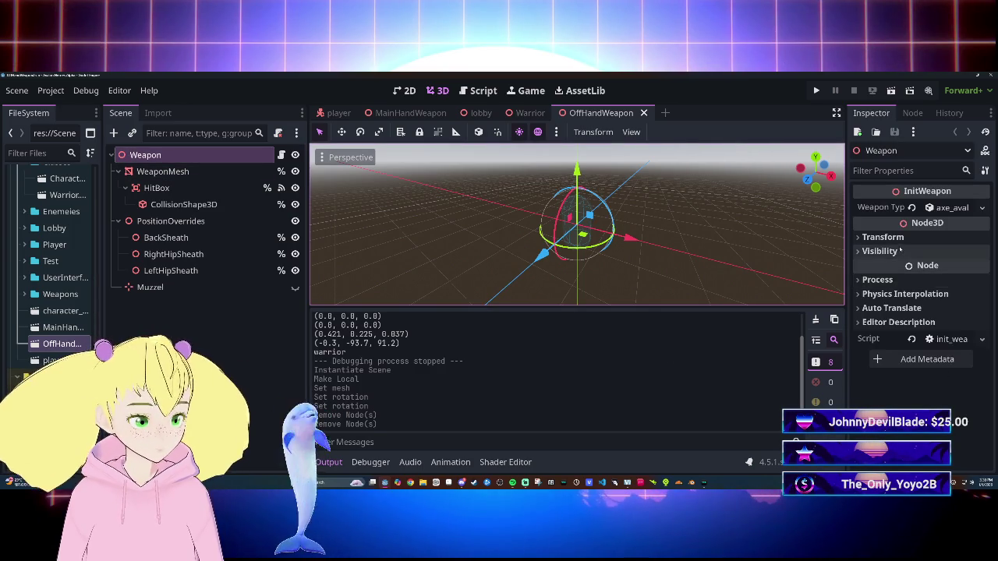
pyautogui.click(900, 237)
pyautogui.click(902, 237)
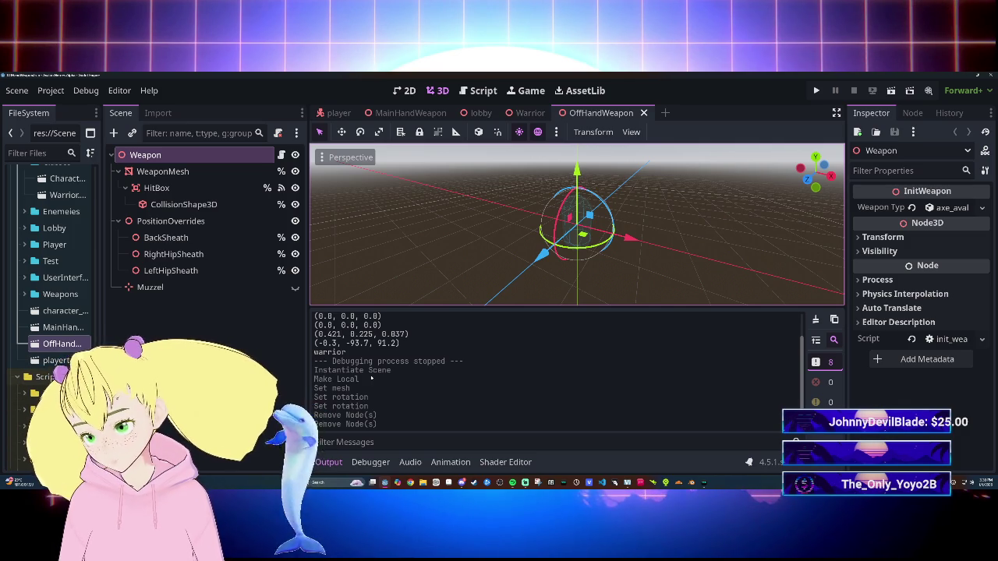
pyautogui.moveTo(103, 234)
pyautogui.mouseDown()
pyautogui.moveTo(199, 233)
pyautogui.moveTo(169, 234)
pyautogui.mouseUp()
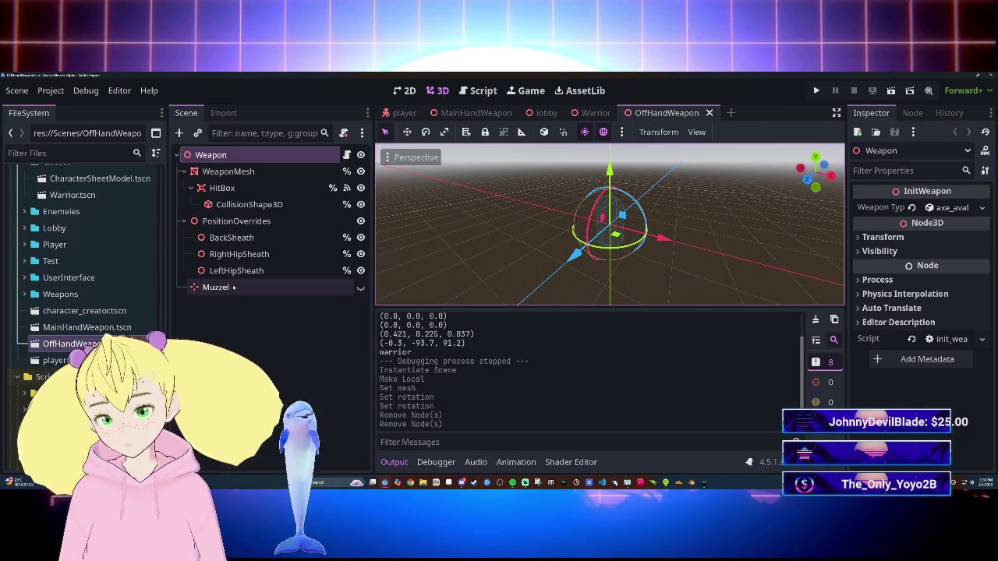
# Step: In the player scene, try instancing MainHandWeapon under MainHand, then undo it
pyautogui.click(404, 113)
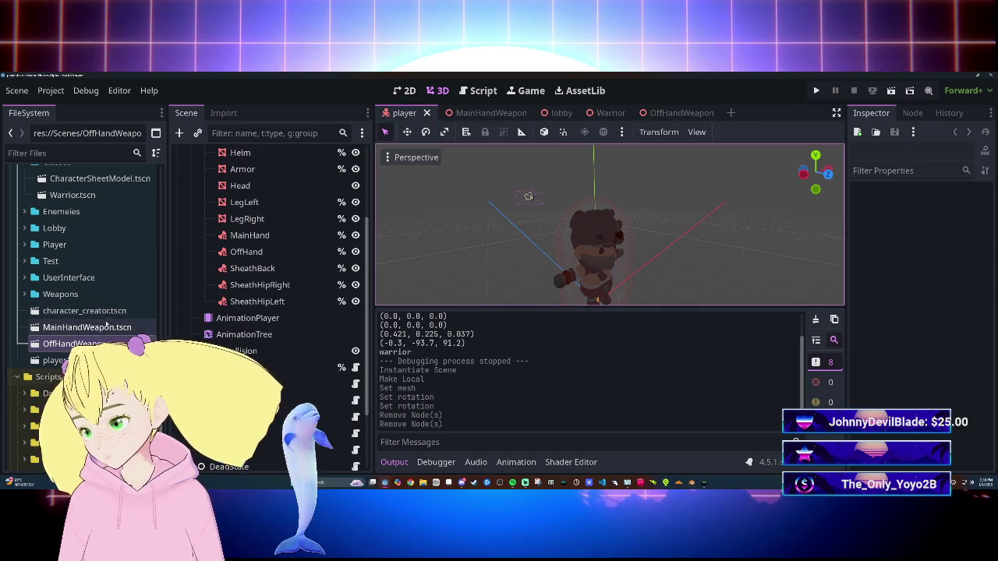
pyautogui.moveTo(257, 241); pyautogui.dragTo(257, 239)
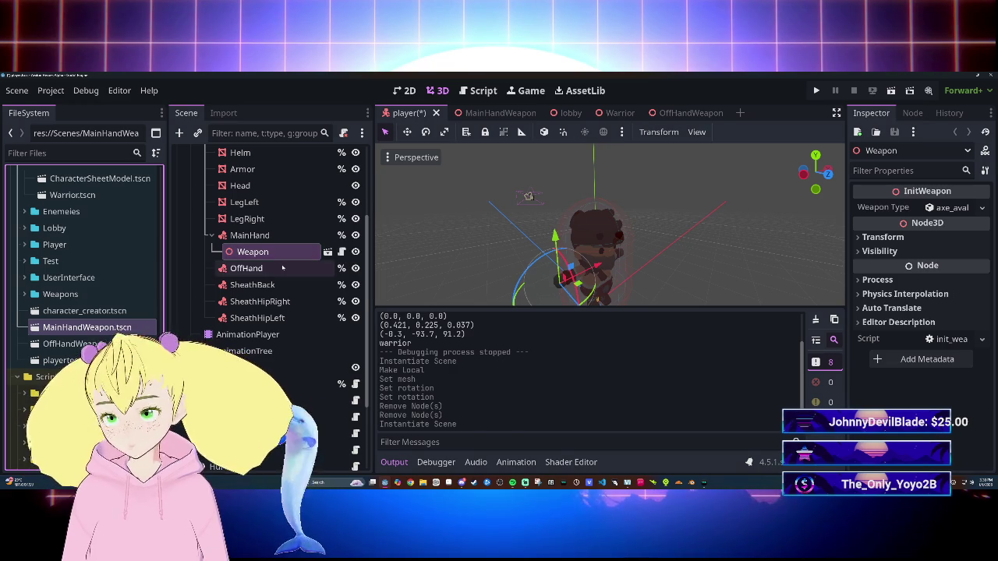
pyautogui.hotkey('ctrl', 'z')
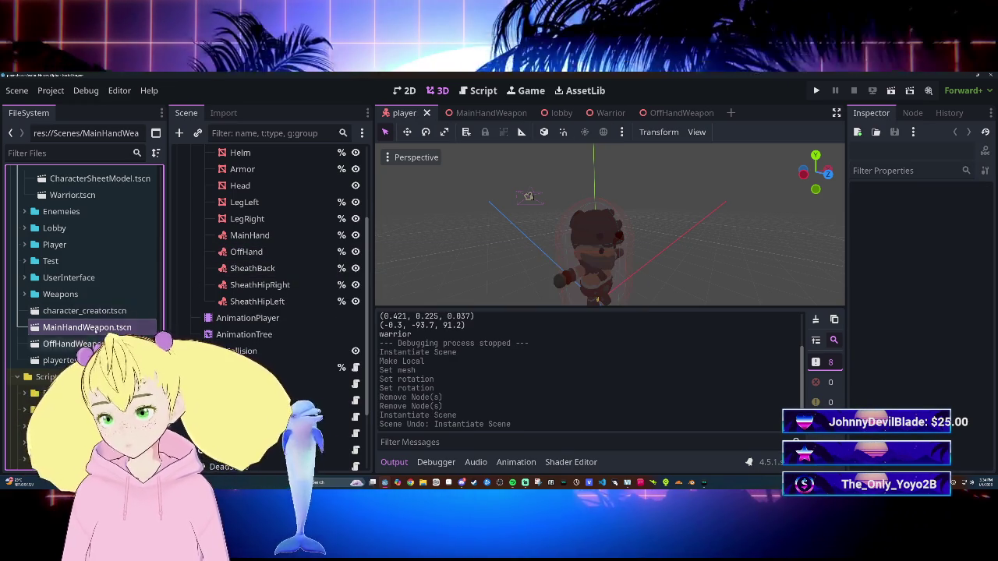
# Step: Rename the MainHandWeapon scene's Weapon root node to MainHandWeapon
pyautogui.click(489, 113)
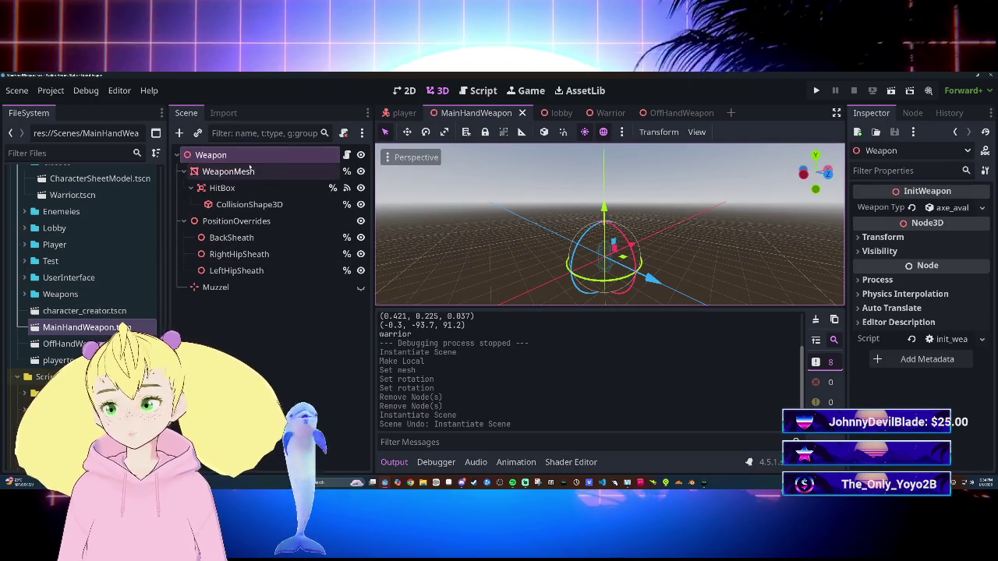
pyautogui.doubleClick(211, 155)
pyautogui.write('MainHandWeapon')
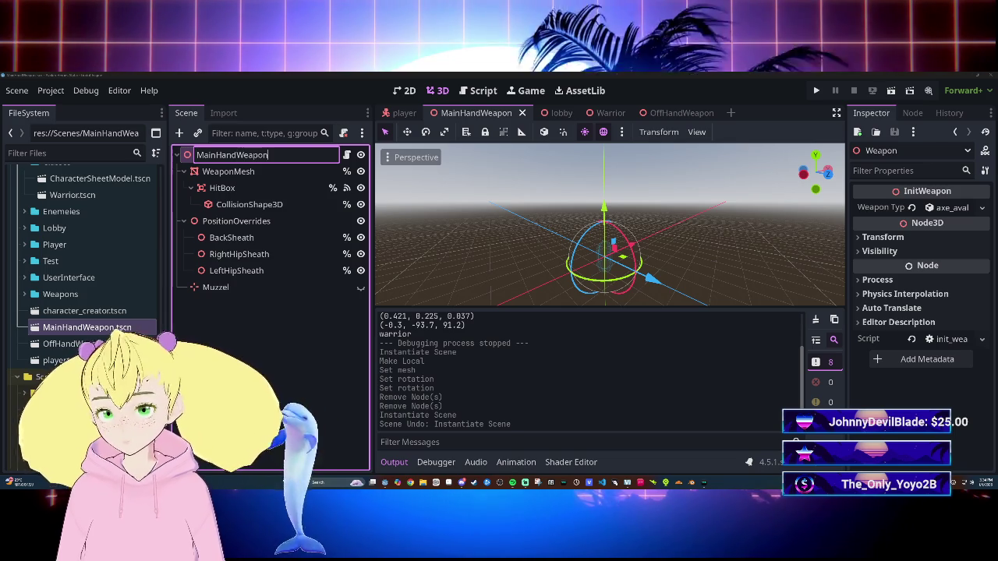
pyautogui.press('Return')
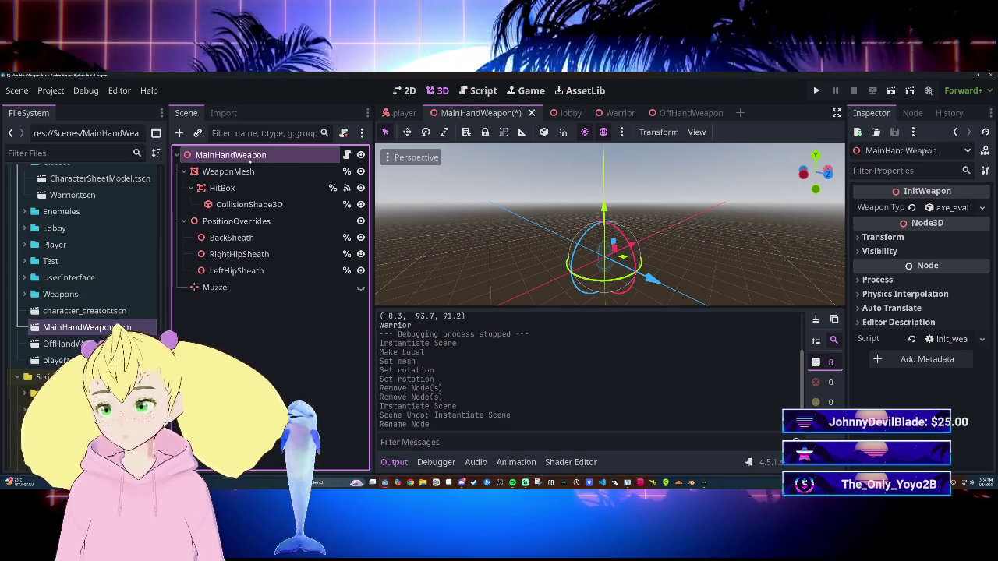
# Step: Rename the OffHandWeapon scene's root node to OffHandWeapon and save both weapon scenes
pyautogui.click(680, 113)
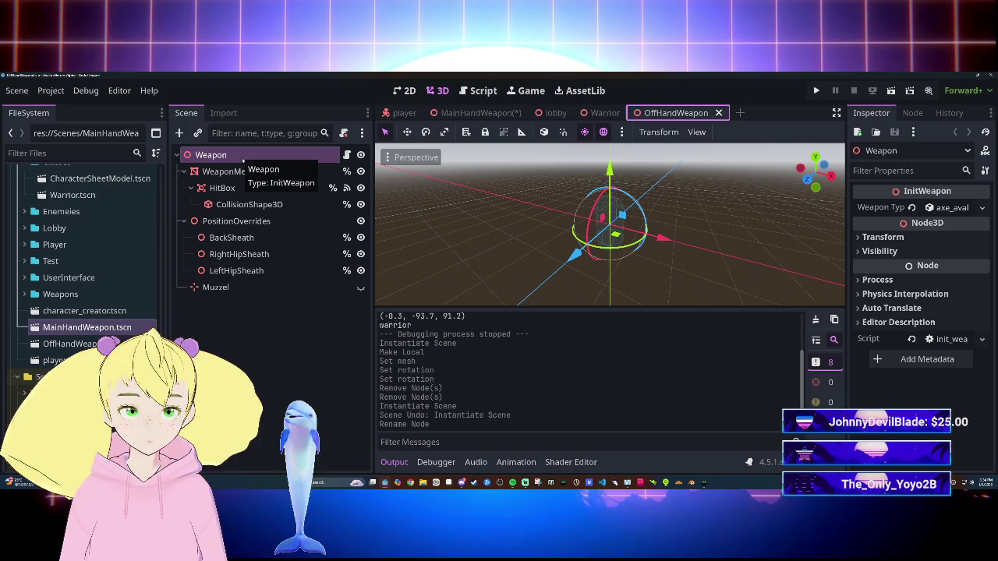
pyautogui.doubleClick(210, 155)
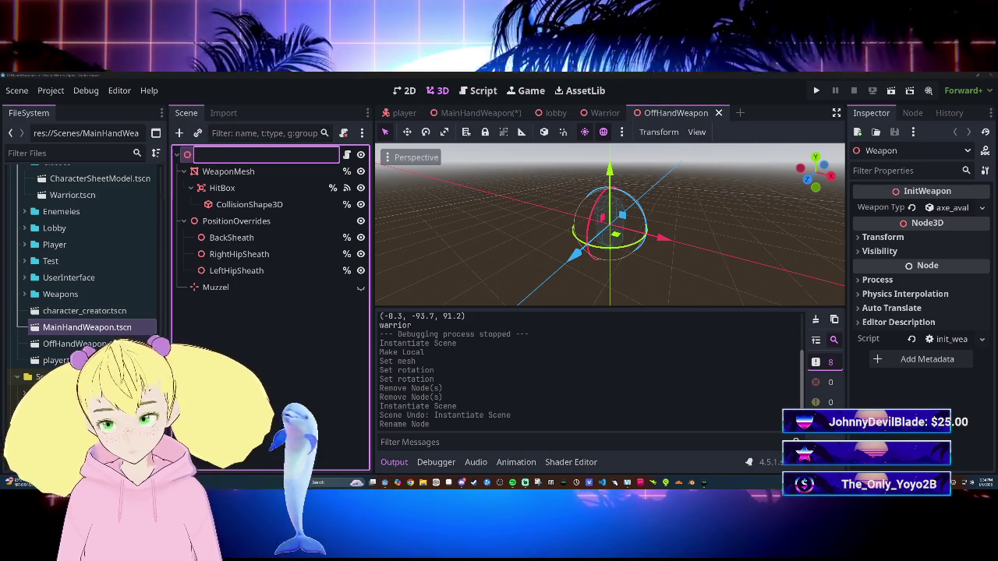
pyautogui.write('OffHand')
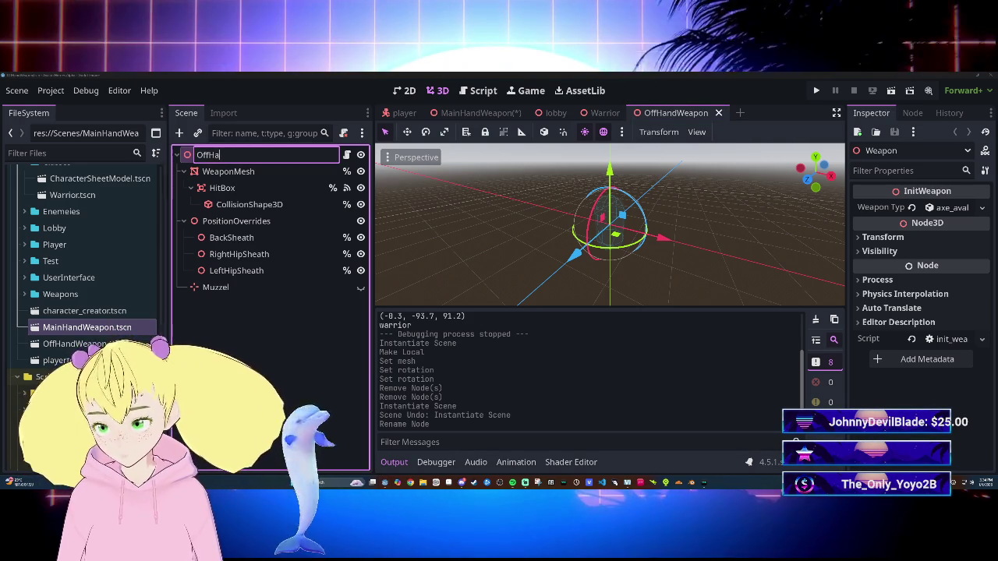
pyautogui.write('We')
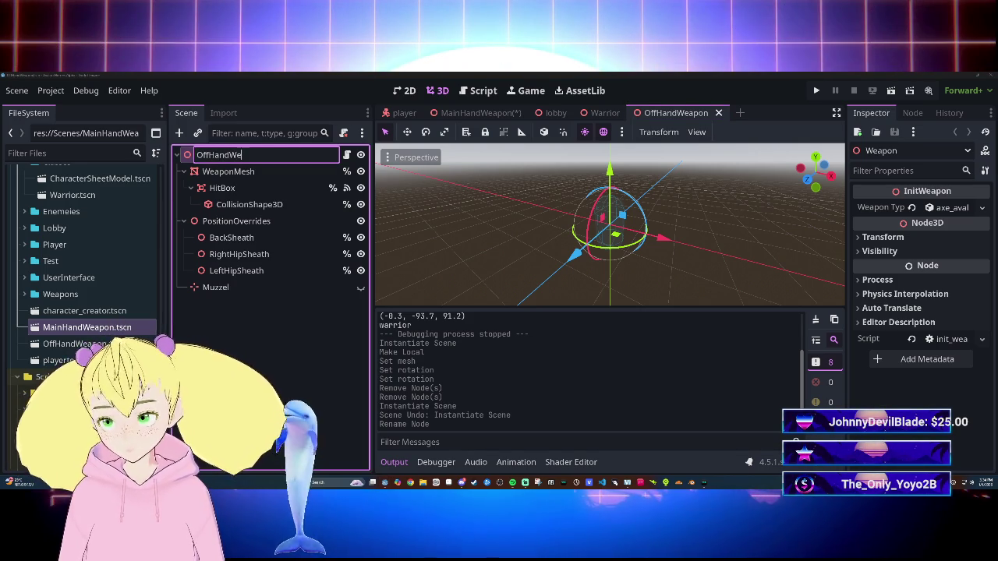
pyautogui.press('Return')
pyautogui.hotkey('ctrl', 's')
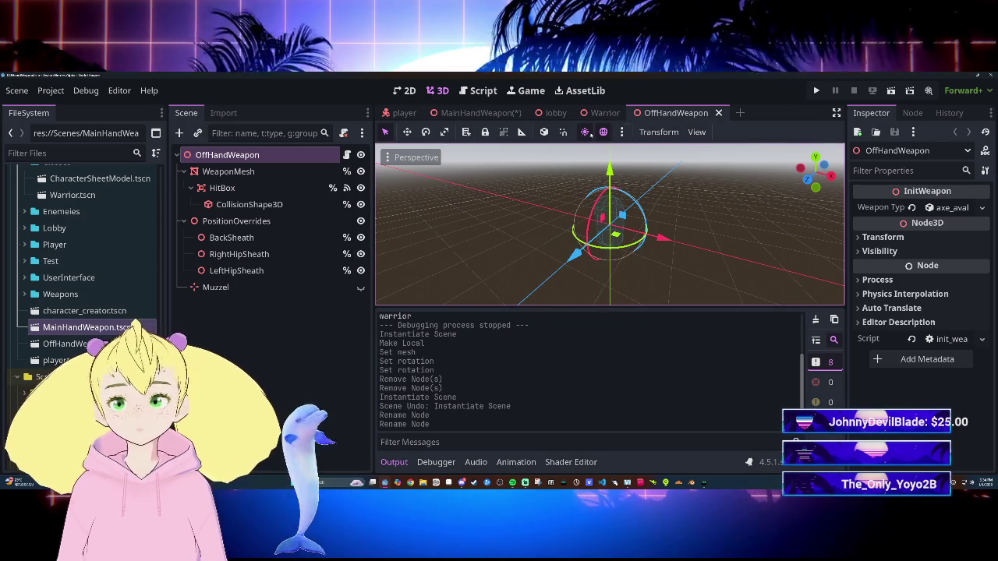
pyautogui.click(478, 112)
pyautogui.hotkey('ctrl', 's')
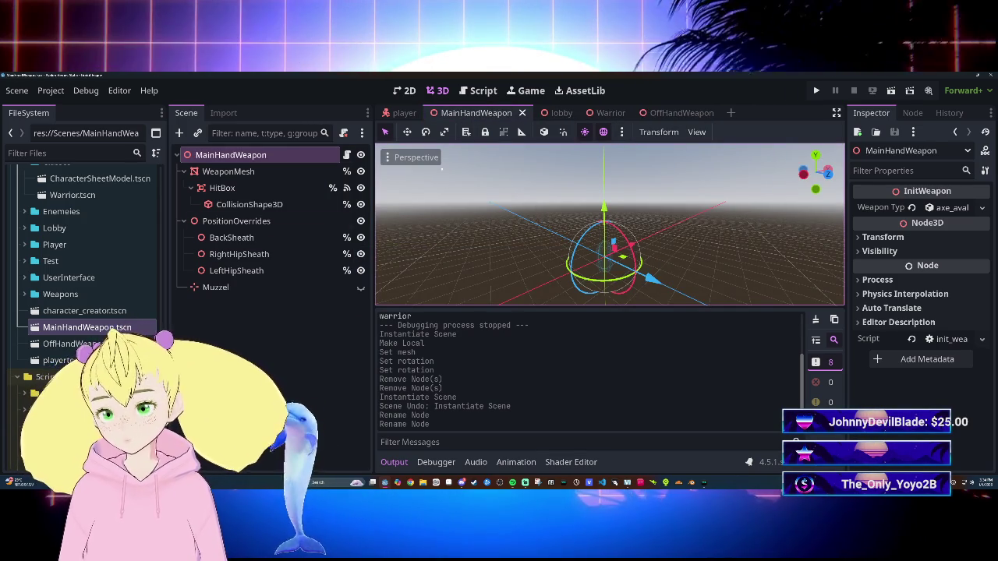
# Step: Instance MainHandWeapon under MainHand and OffHandWeapon under OffHand, and save the player scene
pyautogui.click(405, 112)
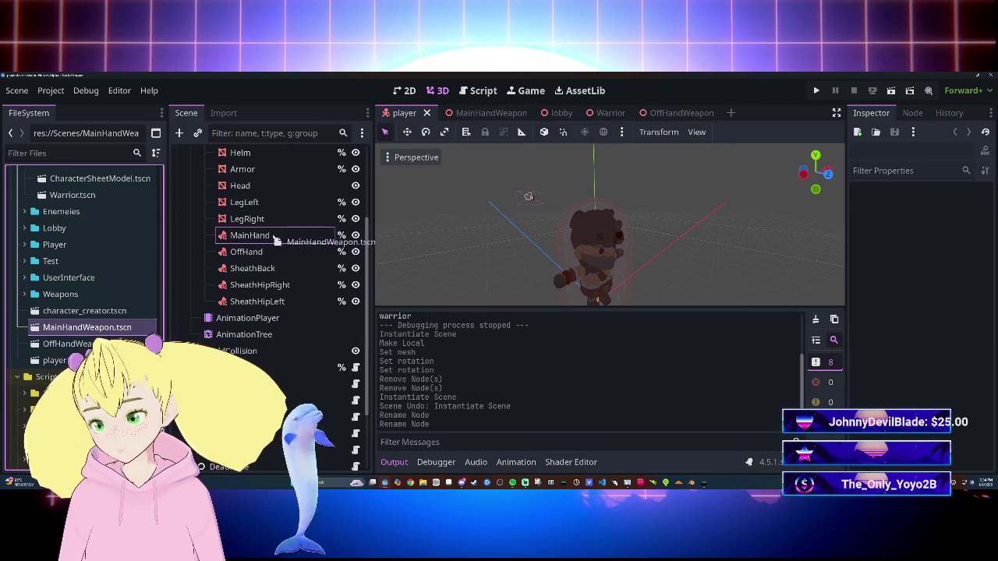
pyautogui.moveTo(277, 240); pyautogui.dragTo(277, 238)
pyautogui.moveTo(70, 344)
pyautogui.mouseDown()
pyautogui.moveTo(257, 265)
pyautogui.moveTo(247, 268)
pyautogui.mouseUp()
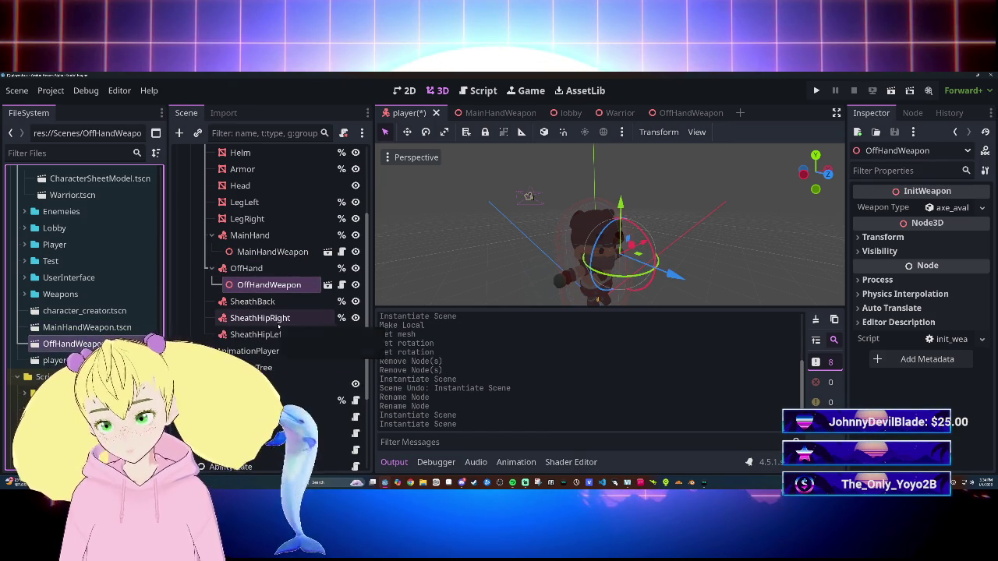
pyautogui.hotkey('ctrl', 's')
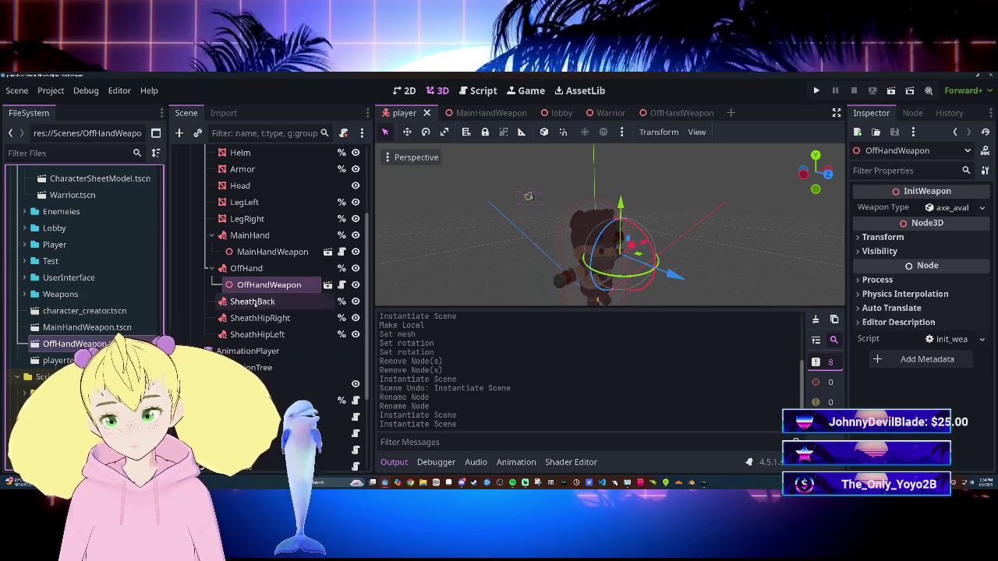
# Step: Inspect the SheathBack, OffHand, OffHandWeapon and MainHandWeapon nodes in the player tree
pyautogui.click(269, 306)
pyautogui.click(248, 268)
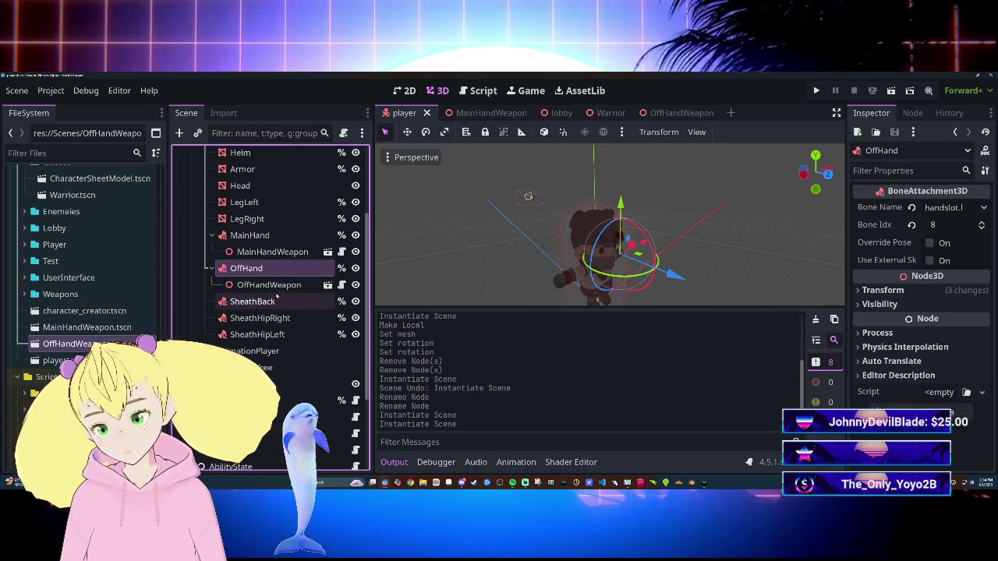
pyautogui.click(269, 284)
pyautogui.click(285, 252)
pyautogui.scroll(-3, 286, 273)
pyautogui.scroll(4, 285, 299)
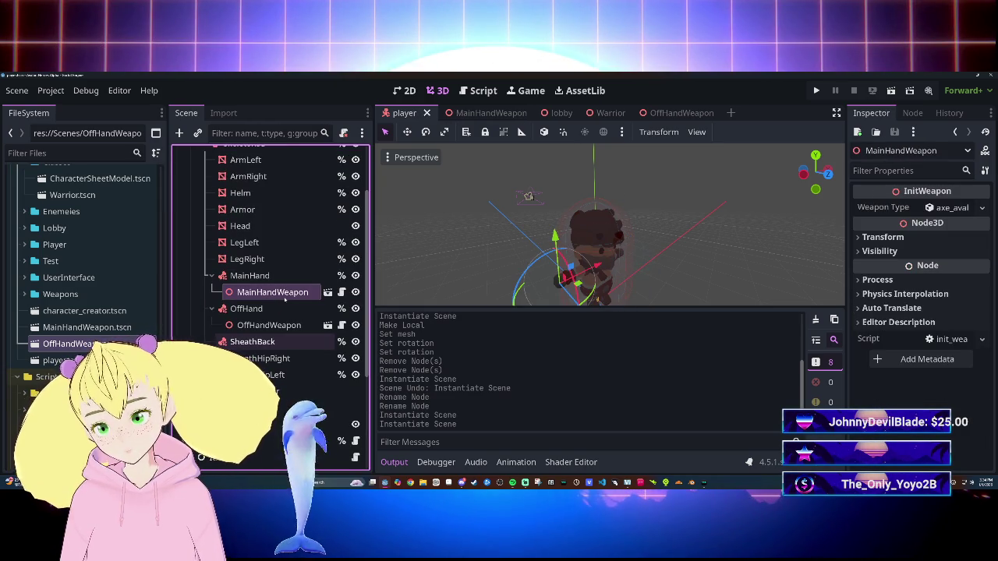
# Step: Close the weapon and Warrior scene tabs, then run the lobby scene with F6
pyautogui.click(662, 113)
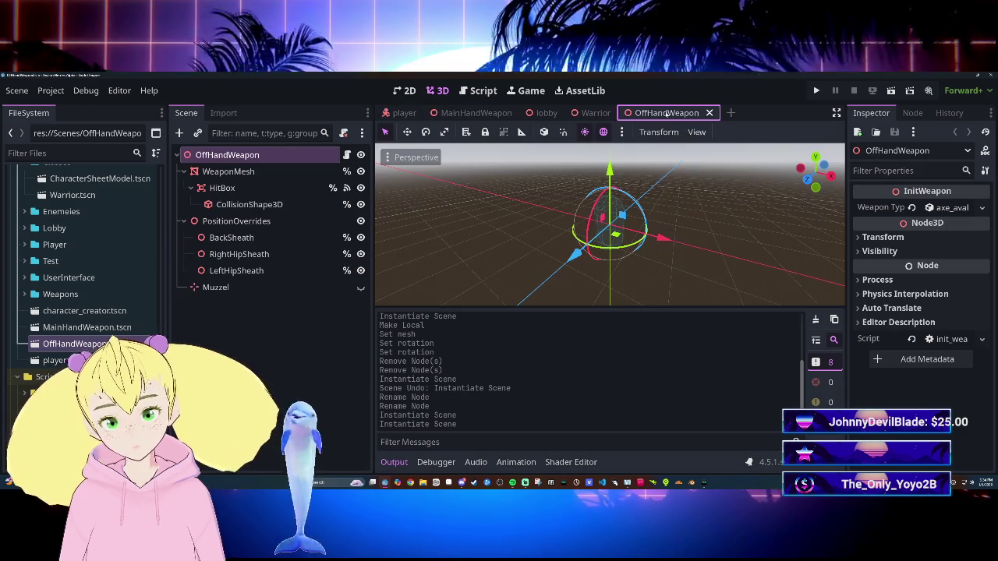
pyautogui.click(710, 113)
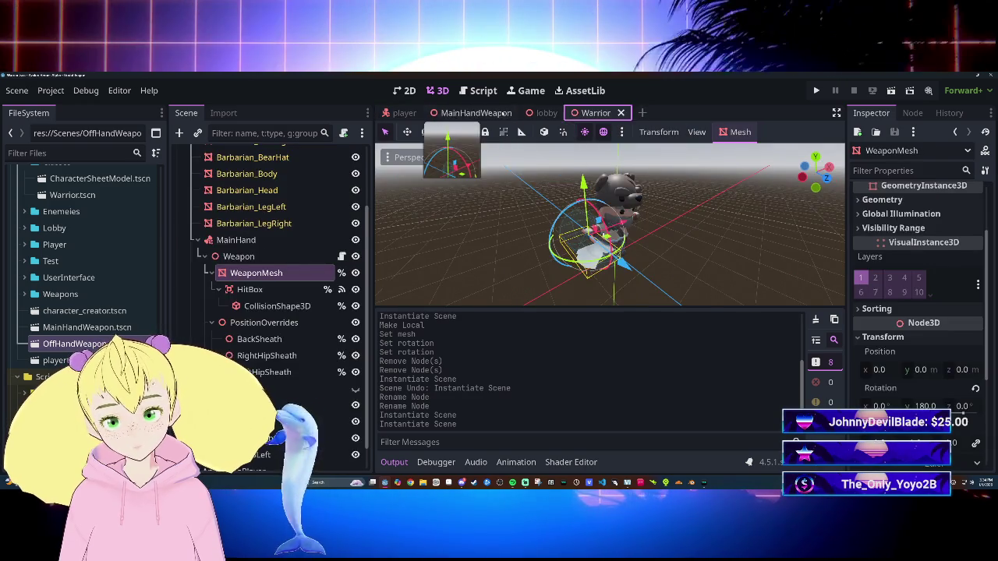
pyautogui.click(476, 113)
pyautogui.click(522, 113)
pyautogui.click(517, 113)
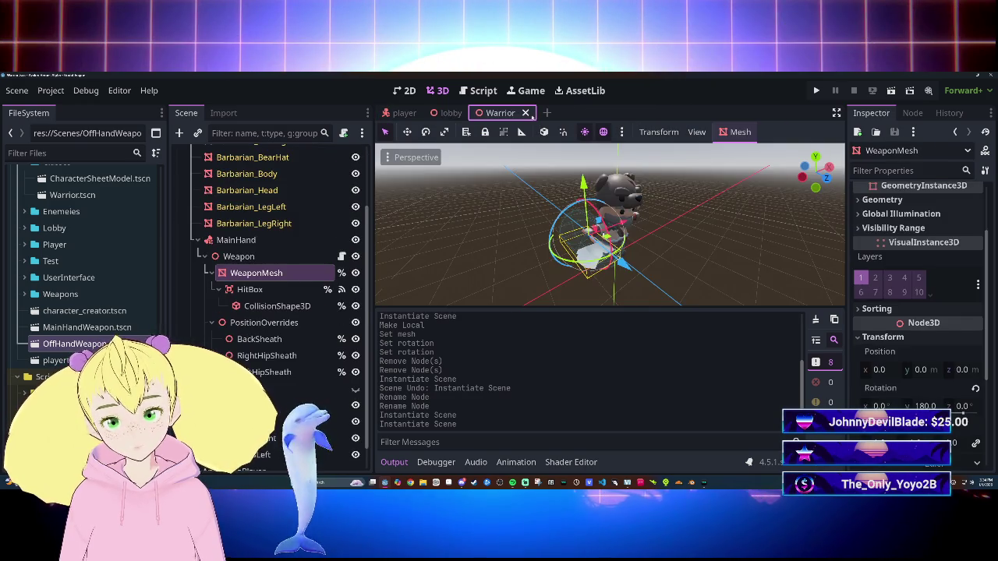
pyautogui.click(531, 113)
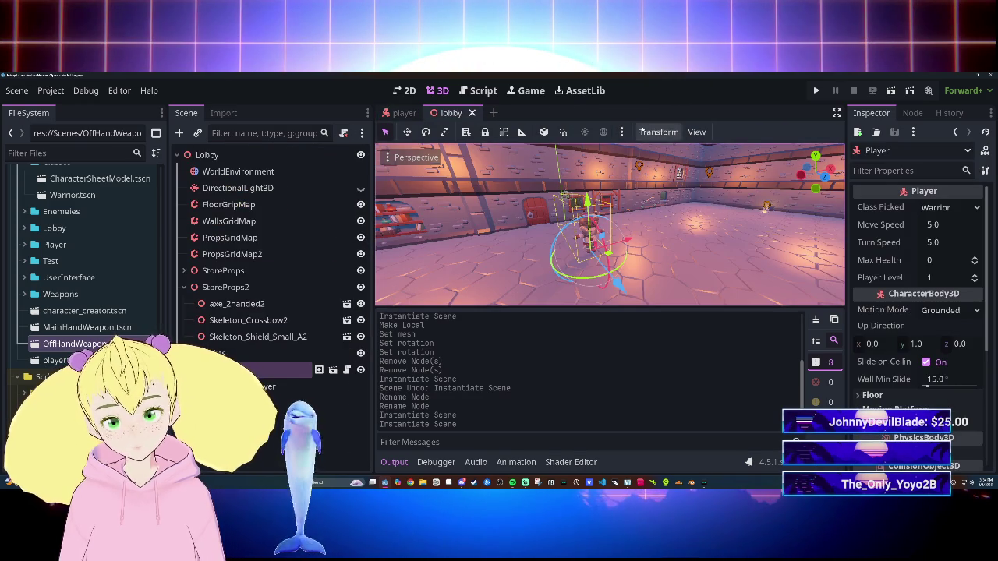
pyautogui.press('F6')
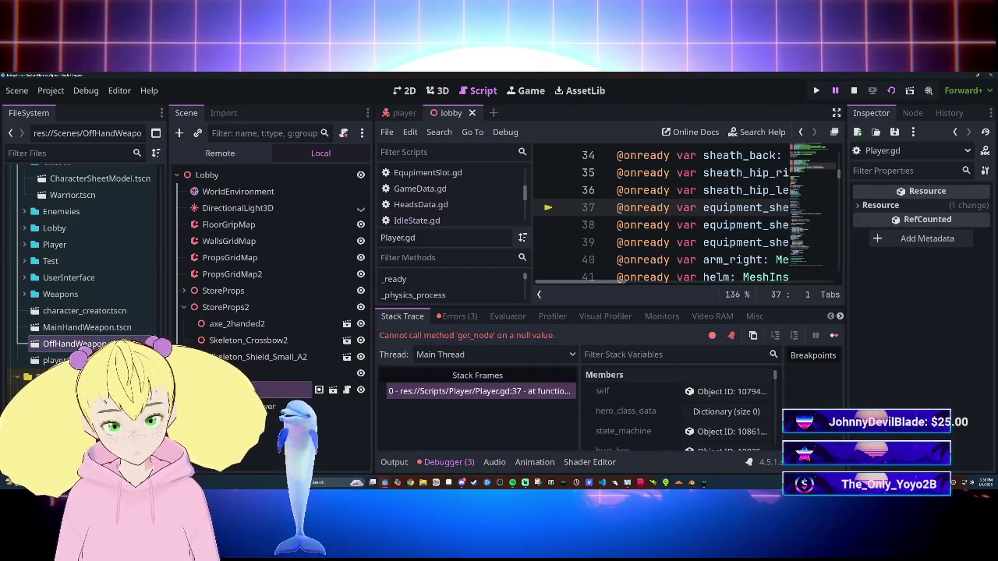
# Step: Read the null get_node error at Player.gd line 37, then hide the debugger output
pyautogui.moveTo(595, 287)
pyautogui.mouseDown()
pyautogui.moveTo(702, 285)
pyautogui.moveTo(629, 279)
pyautogui.moveTo(657, 277)
pyautogui.moveTo(773, 285)
pyautogui.moveTo(757, 285)
pyautogui.mouseUp()
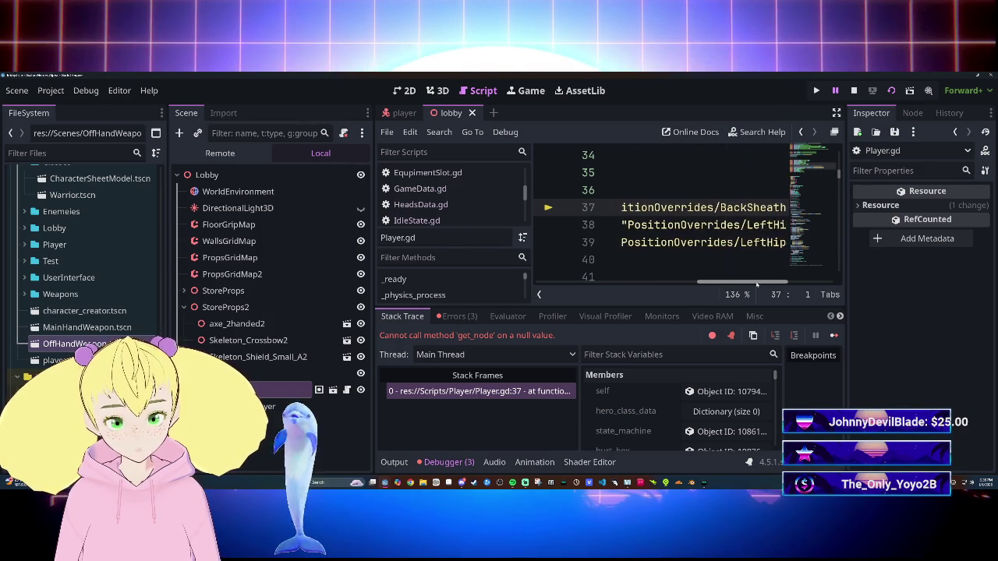
pyautogui.moveTo(665, 281); pyautogui.dragTo(575, 272)
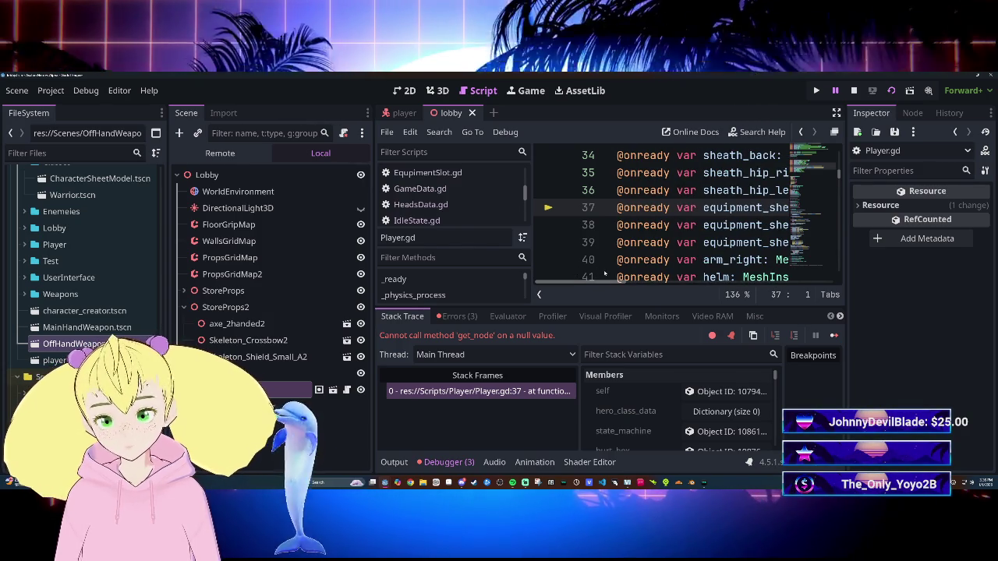
pyautogui.moveTo(605, 274)
pyautogui.mouseDown()
pyautogui.moveTo(709, 290)
pyautogui.moveTo(608, 287)
pyautogui.moveTo(726, 293)
pyautogui.moveTo(604, 281)
pyautogui.mouseUp()
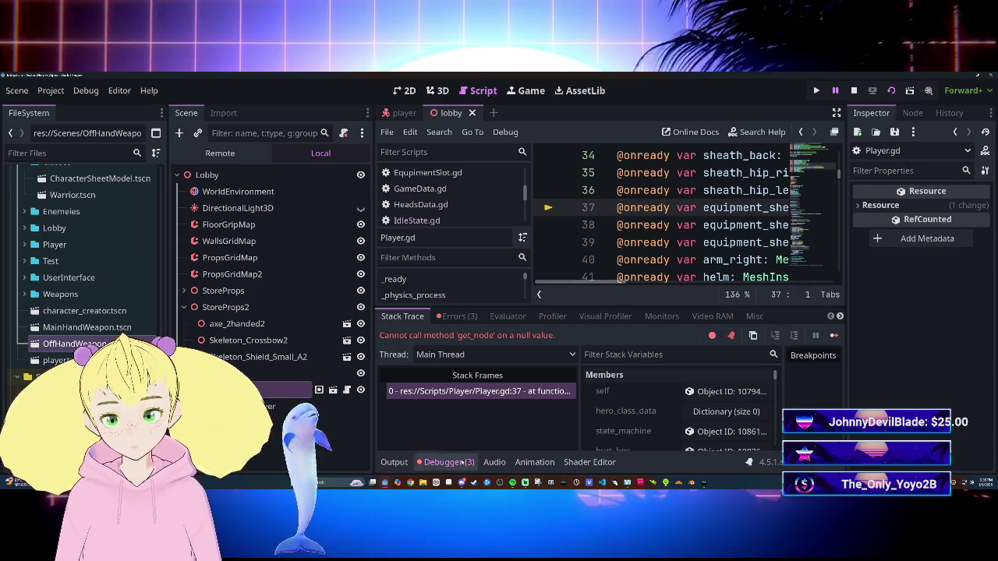
pyautogui.click(449, 462)
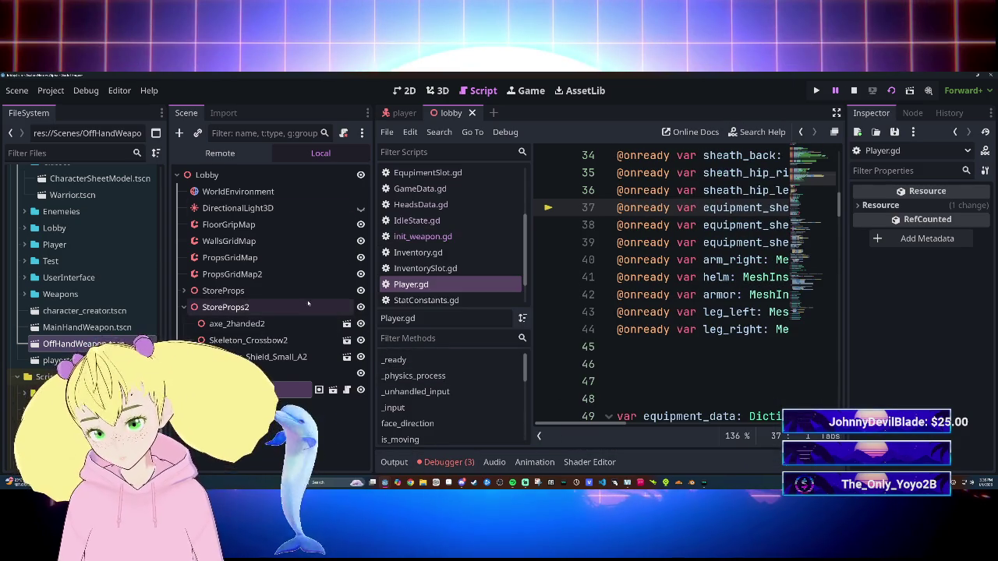
# Step: Reopen the MainHandWeapon and OffHandWeapon scenes and narrow the script list
pyautogui.doubleClick(87, 327)
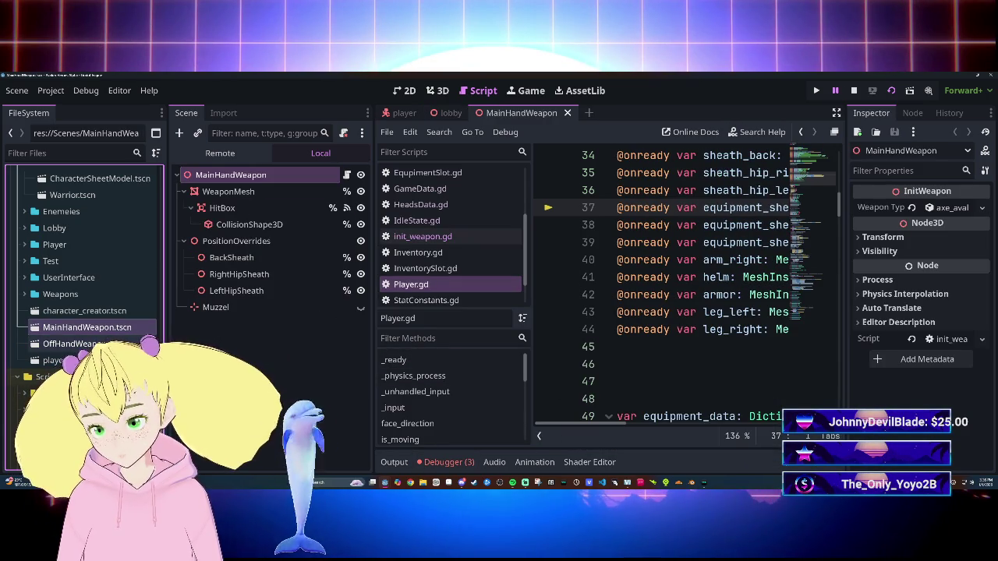
pyautogui.doubleClick(70, 343)
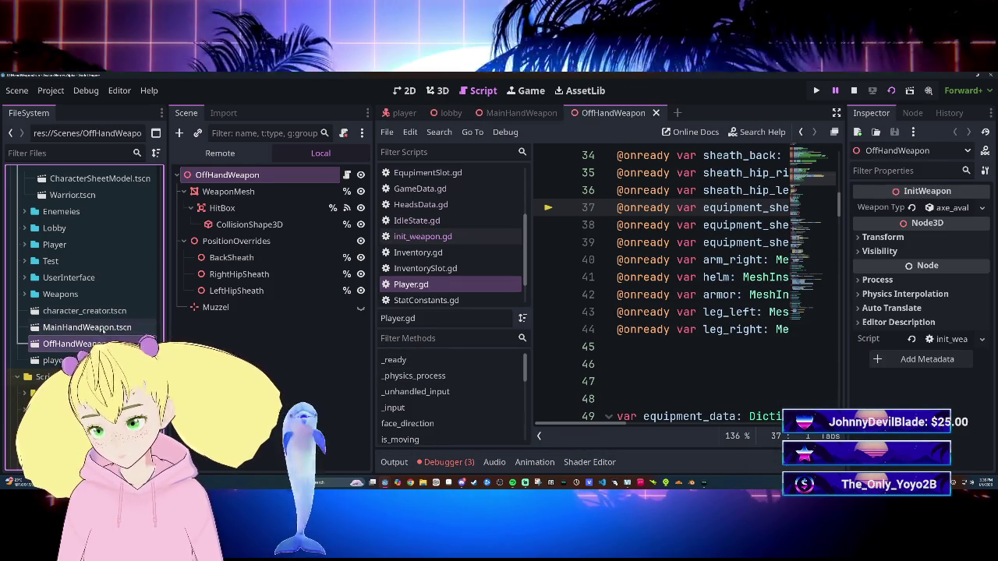
pyautogui.doubleClick(87, 328)
pyautogui.doubleClick(70, 344)
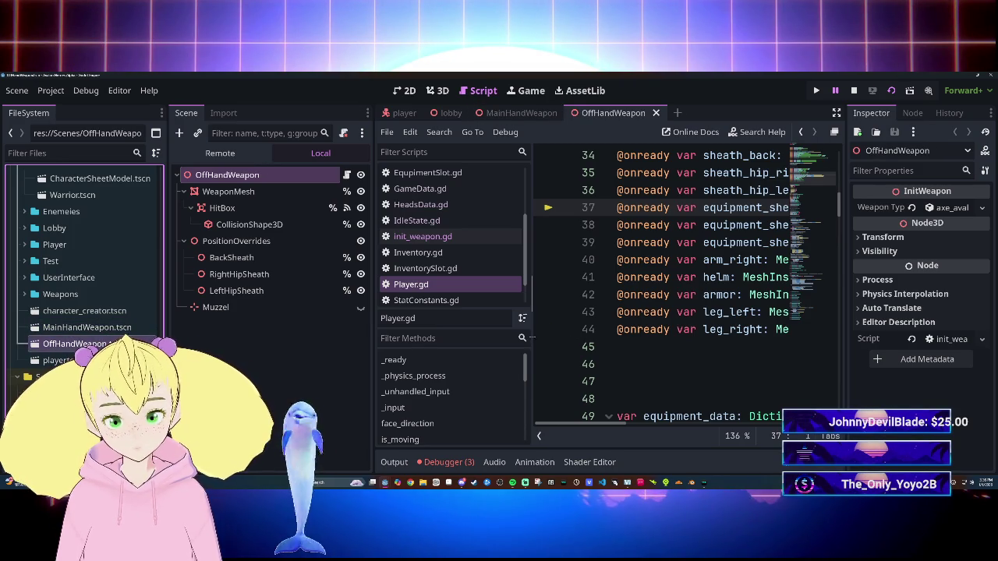
pyautogui.moveTo(533, 337); pyautogui.dragTo(316, 330)
pyautogui.moveTo(599, 423); pyautogui.dragTo(624, 424)
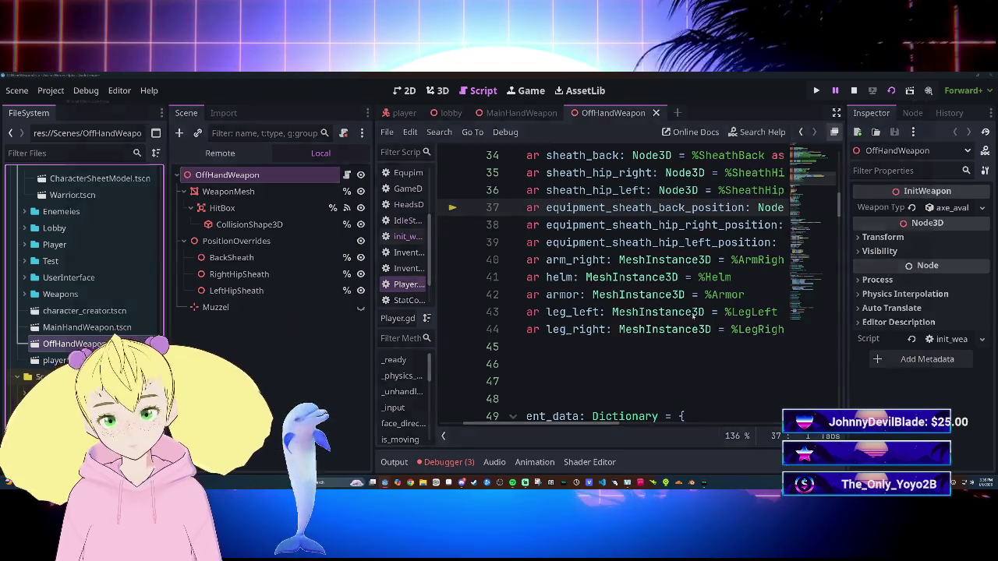
# Step: Enter distraction-free mode and undo the get_node edits on lines 37–39
pyautogui.click(836, 113)
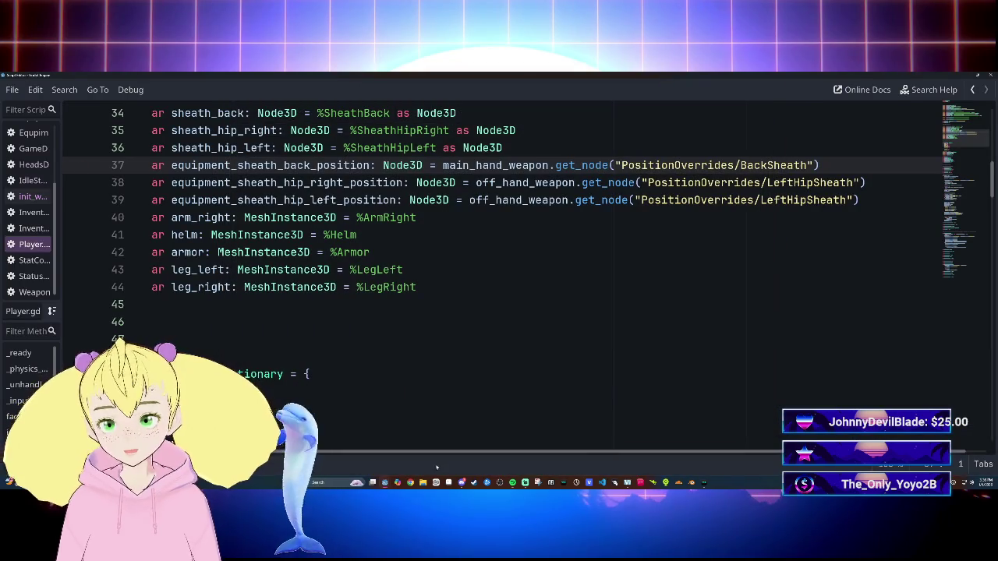
pyautogui.scroll(-1, 499, 234)
pyautogui.scroll(3, 499, 234)
pyautogui.hotkey('ctrl', 'z')
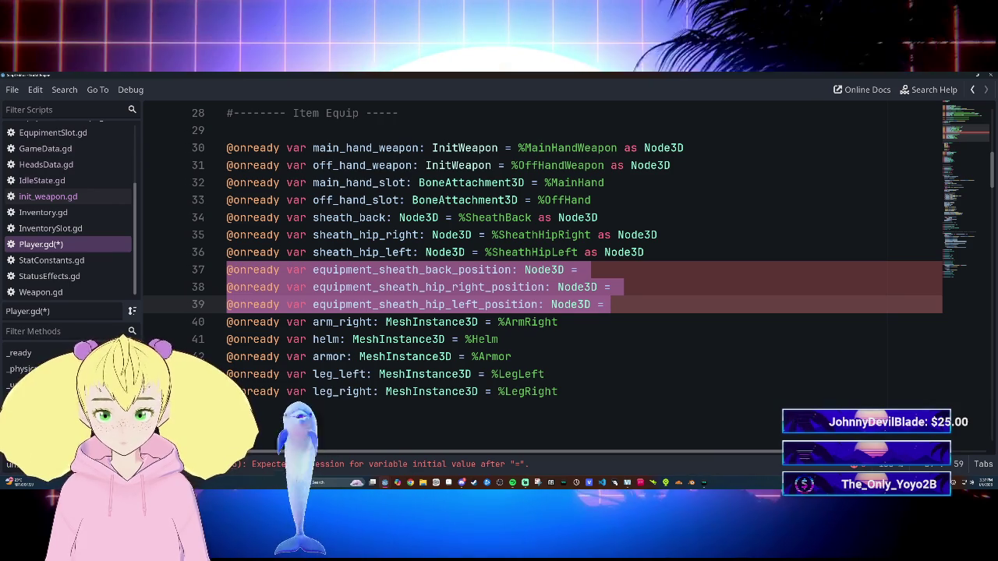
# Step: Select part of the line 37 declaration in Player.gd, then clear the selection
pyautogui.click(453, 270)
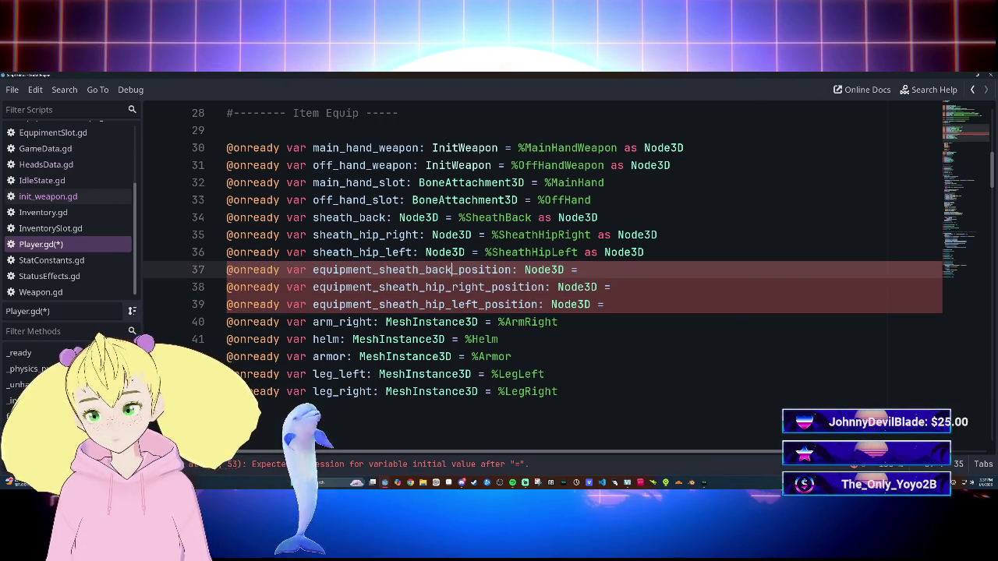
pyautogui.moveTo(500, 270)
pyautogui.mouseDown()
pyautogui.moveTo(605, 287)
pyautogui.moveTo(565, 269)
pyautogui.mouseUp()
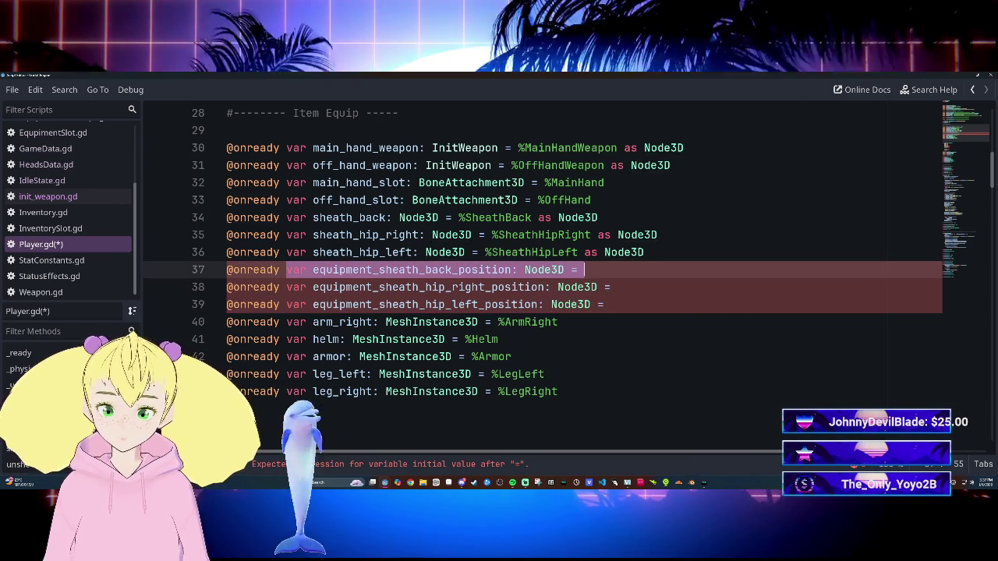
pyautogui.scroll(-10, 546, 273)
pyautogui.scroll(5, 546, 272)
pyautogui.scroll(-4, 546, 272)
pyautogui.scroll(9, 546, 273)
pyautogui.scroll(-1, 546, 273)
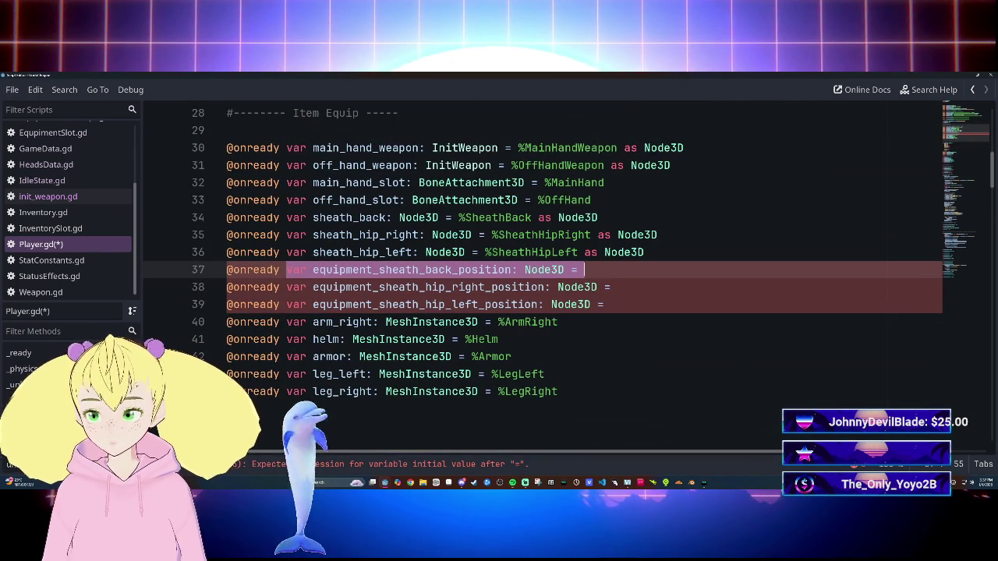
pyautogui.click(260, 270)
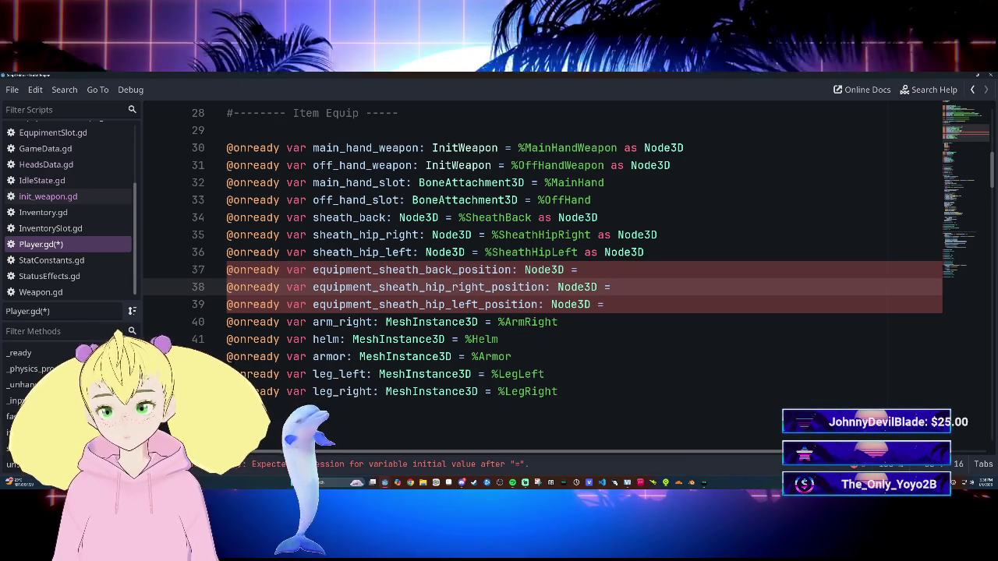
# Step: Delete the three equipment_sheath position declarations on lines 37–39 and save Player.gd
pyautogui.tripleClick(234, 269)
pyautogui.moveTo(234, 270)
pyautogui.mouseDown()
pyautogui.moveTo(480, 274)
pyautogui.moveTo(249, 271)
pyautogui.mouseUp()
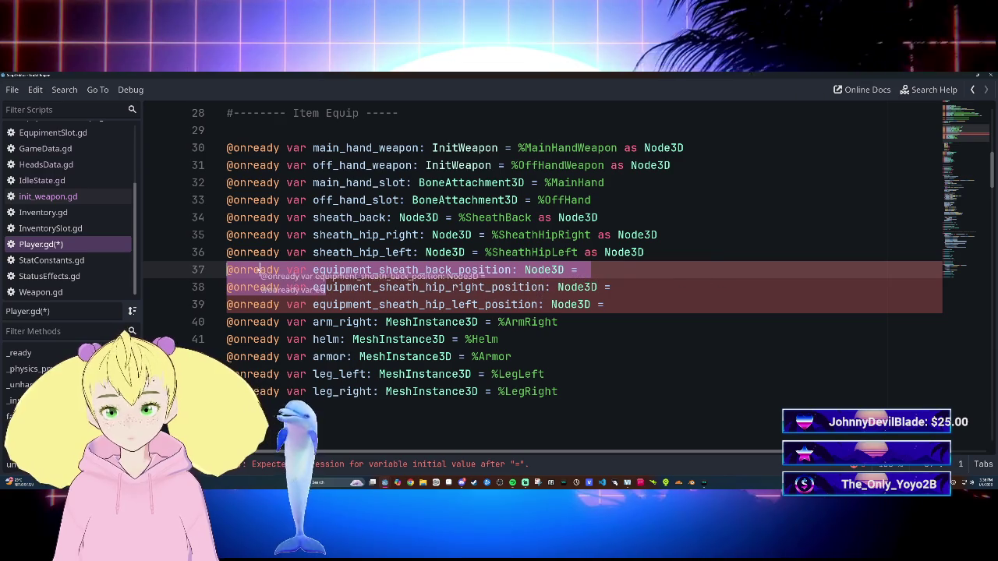
pyautogui.moveTo(611, 305)
pyautogui.mouseDown()
pyautogui.moveTo(227, 287)
pyautogui.moveTo(230, 270)
pyautogui.mouseUp()
pyautogui.press('BackSpace')
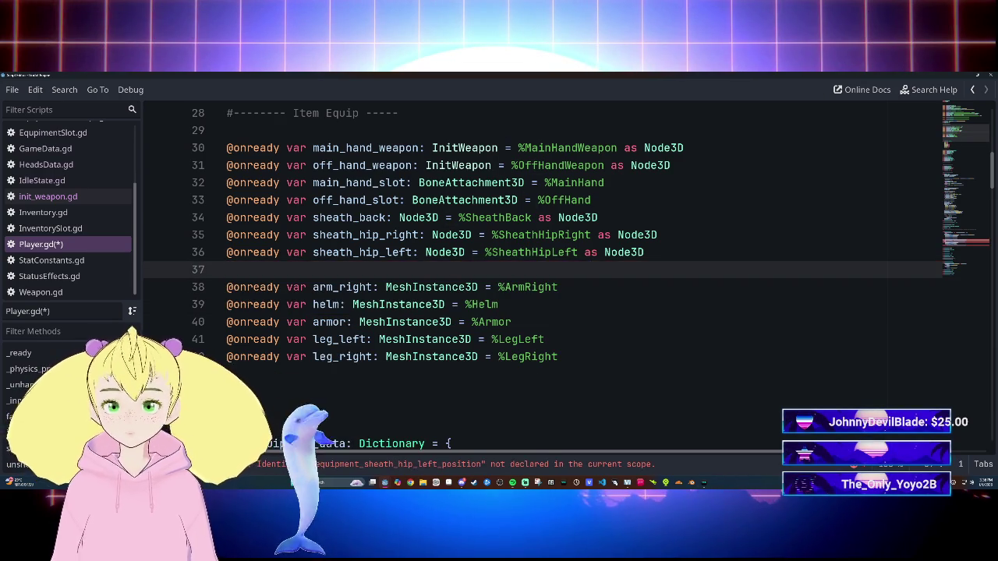
pyautogui.press('BackSpace')
pyautogui.hotkey('ctrl', 's')
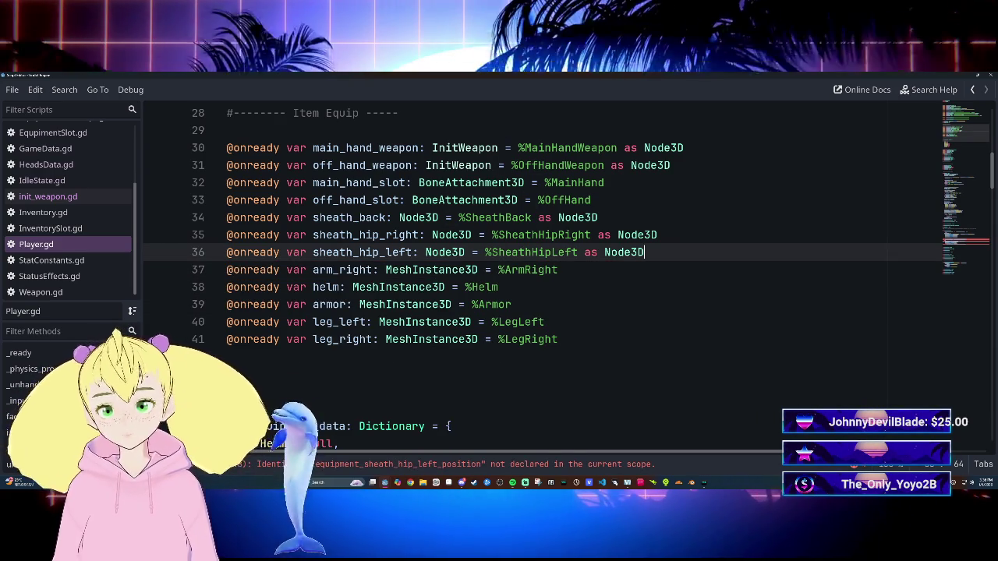
# Step: Review Player.gd, then run the project with F5, halting at init_weapon.gd line 28
pyautogui.scroll(-8, 546, 273)
pyautogui.scroll(2, 546, 273)
pyautogui.scroll(-10, 546, 273)
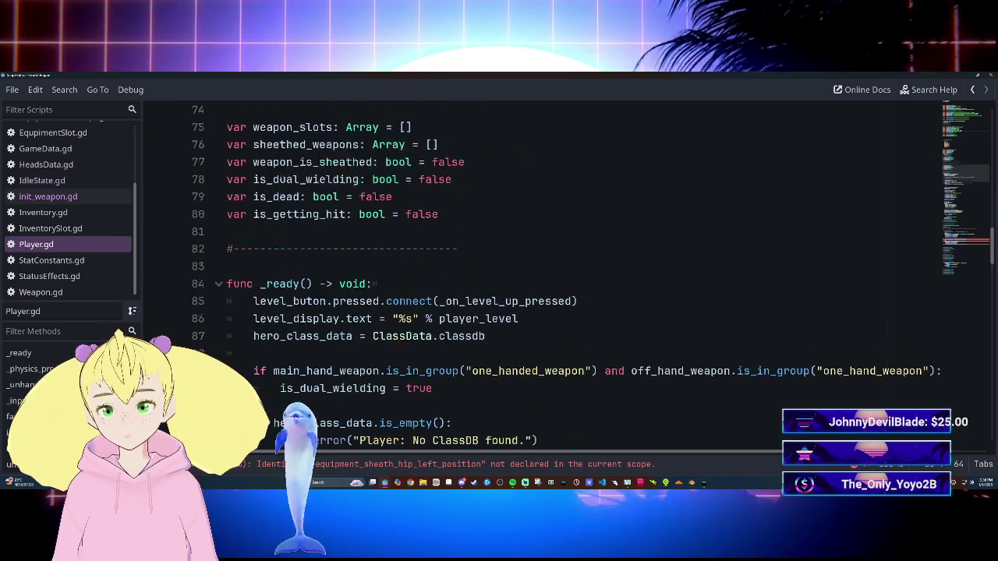
pyautogui.scroll(-2, 545, 273)
pyautogui.scroll(-1, 546, 273)
pyautogui.scroll(3, 546, 273)
pyautogui.scroll(-4, 546, 273)
pyautogui.scroll(2, 546, 273)
pyautogui.scroll(-2, 546, 273)
pyautogui.scroll(5, 545, 273)
pyautogui.scroll(-4, 546, 273)
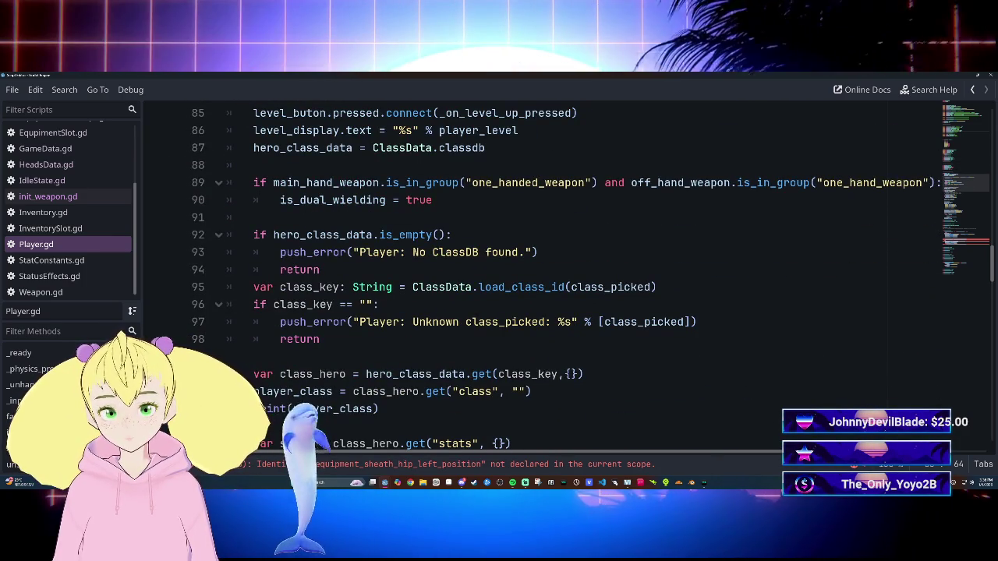
pyautogui.scroll(4, 546, 273)
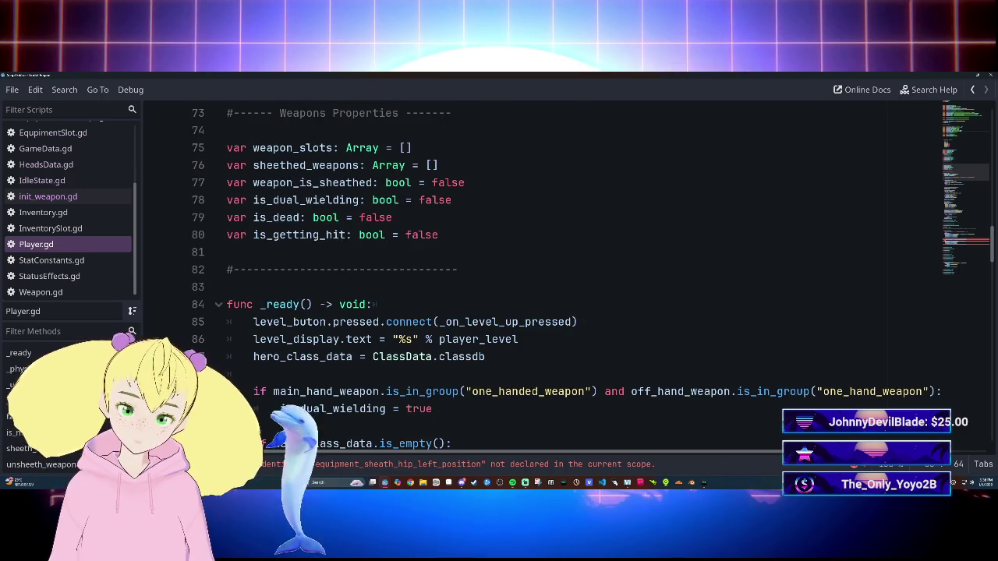
pyautogui.scroll(10, 545, 273)
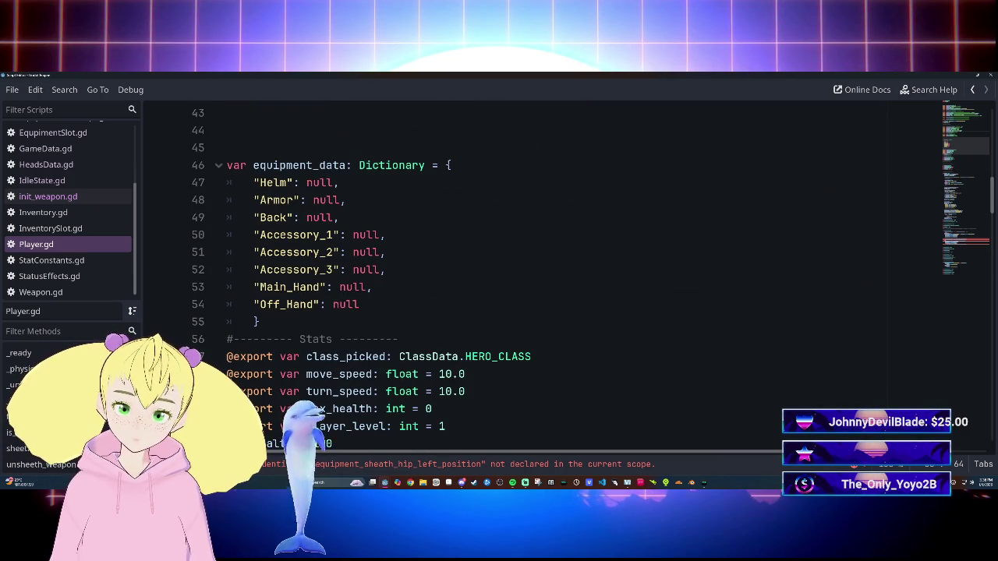
pyautogui.scroll(-17, 546, 272)
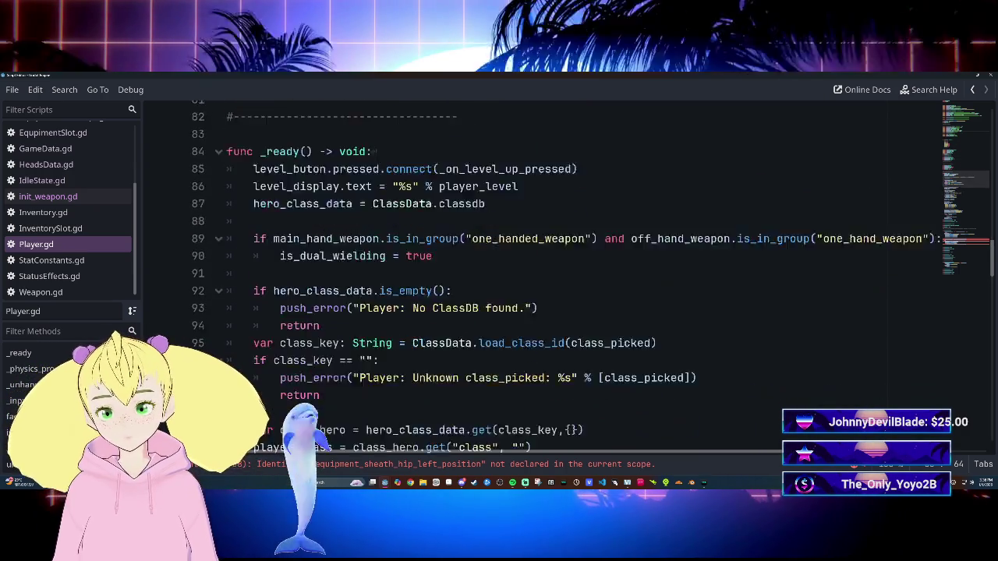
pyautogui.scroll(-5, 546, 273)
pyautogui.scroll(20, 546, 273)
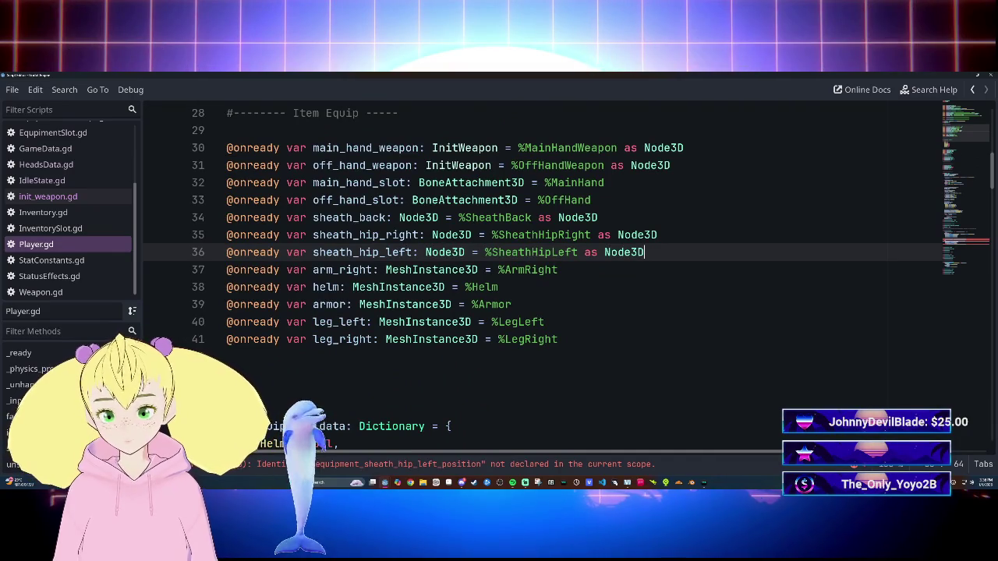
pyautogui.click(512, 304)
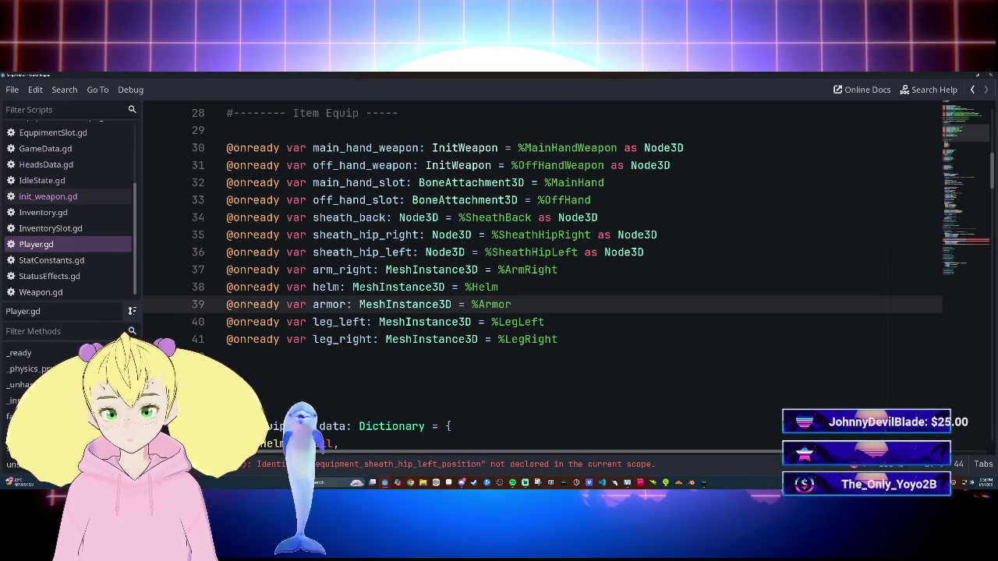
pyautogui.scroll(-6, 545, 273)
pyautogui.press('F5')
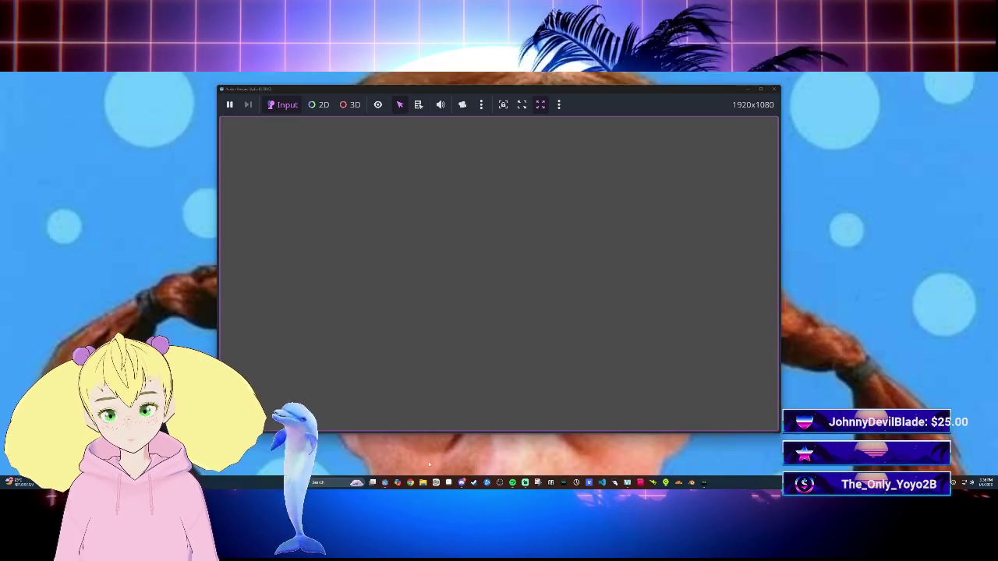
# Step: Close the running game window and return to the main editor
pyautogui.click(425, 466)
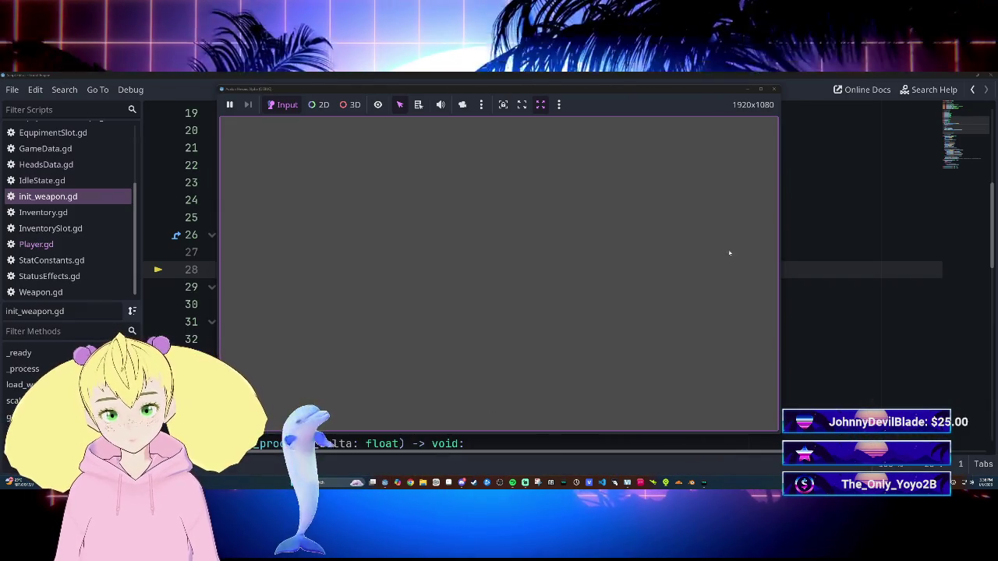
pyautogui.click(779, 90)
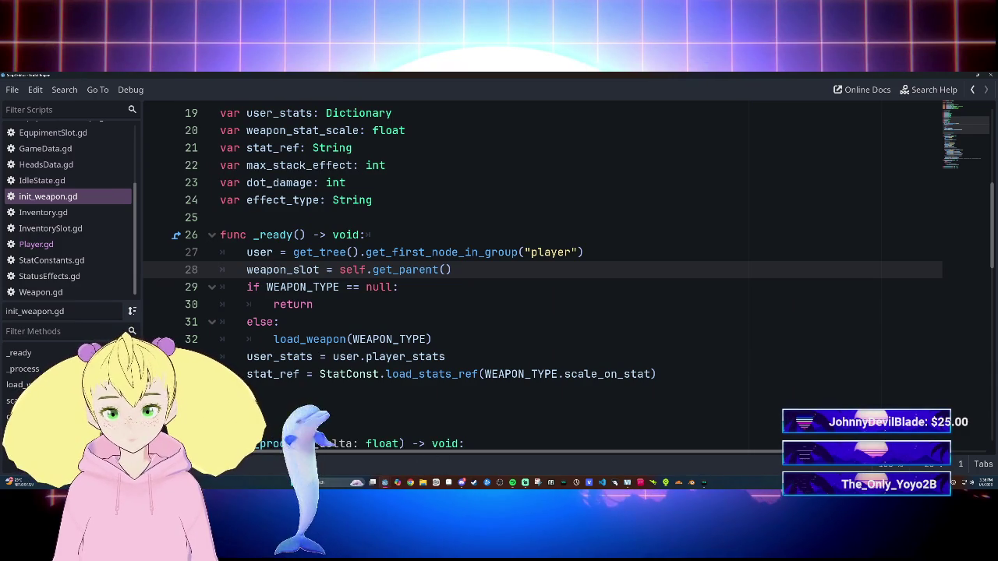
pyautogui.click(351, 466)
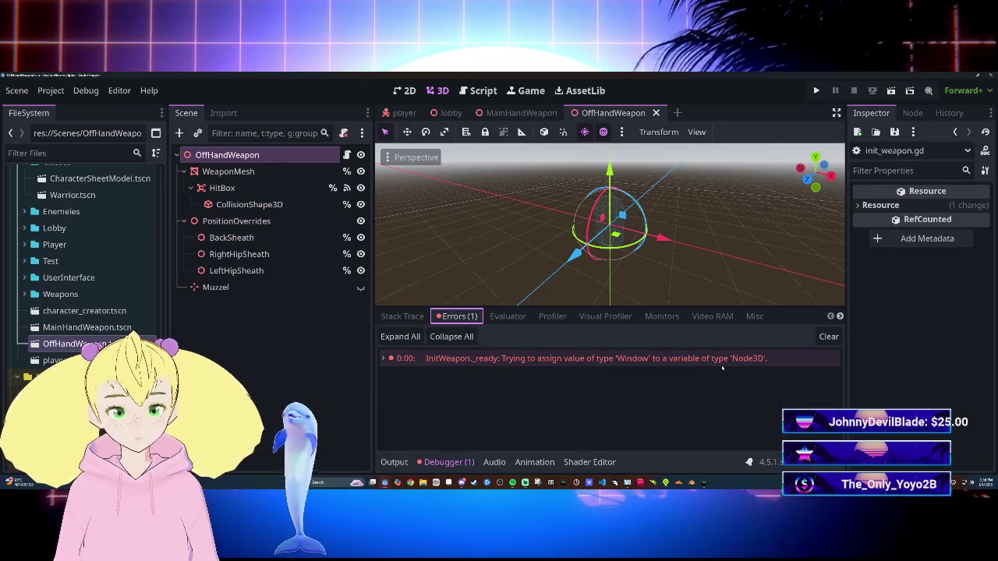
# Step: Jump to the failing weapon_slot line in init_weapon.gd and inspect the WEAPON_TYPE check
pyautogui.moveTo(641, 359)
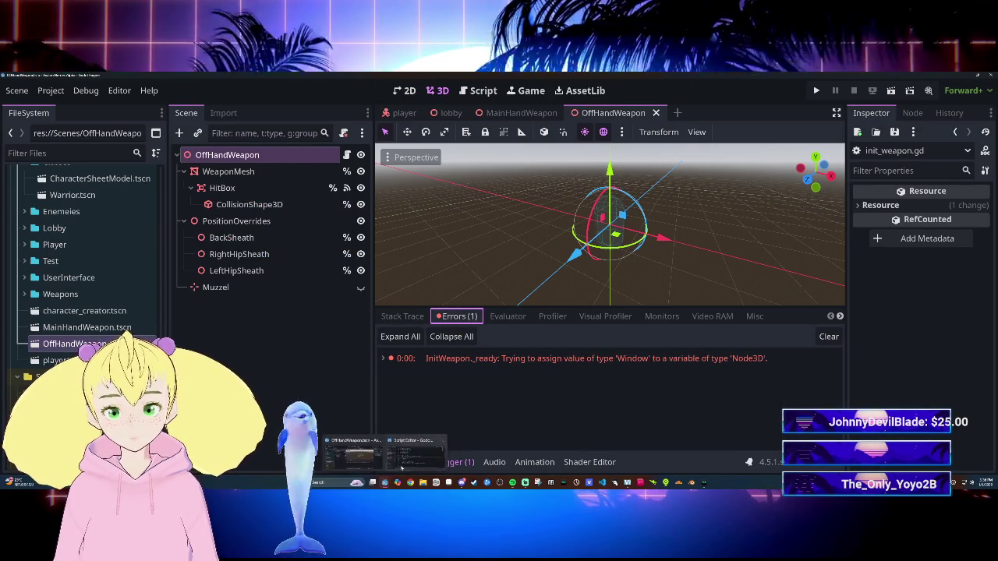
pyautogui.click(597, 358)
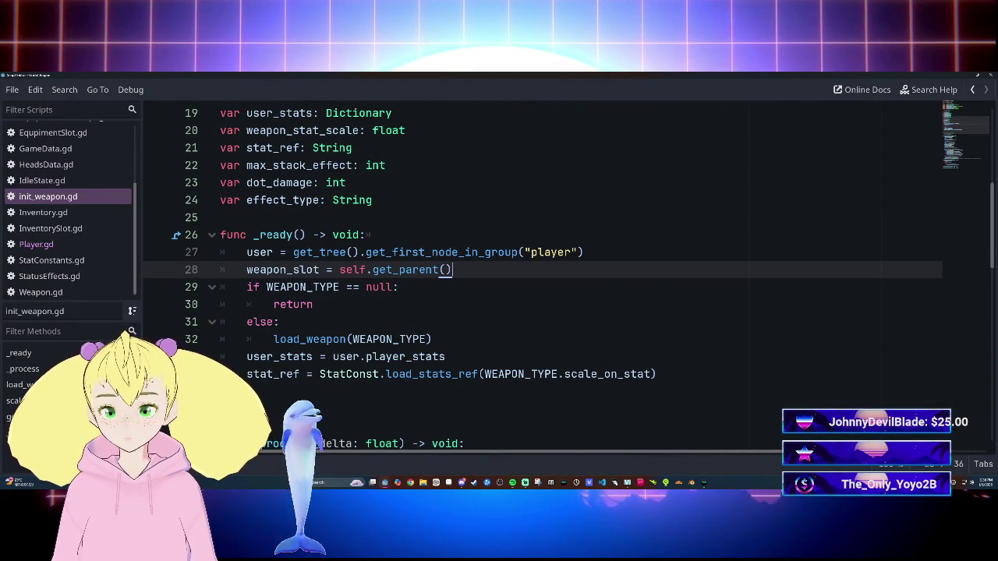
pyautogui.click(399, 287)
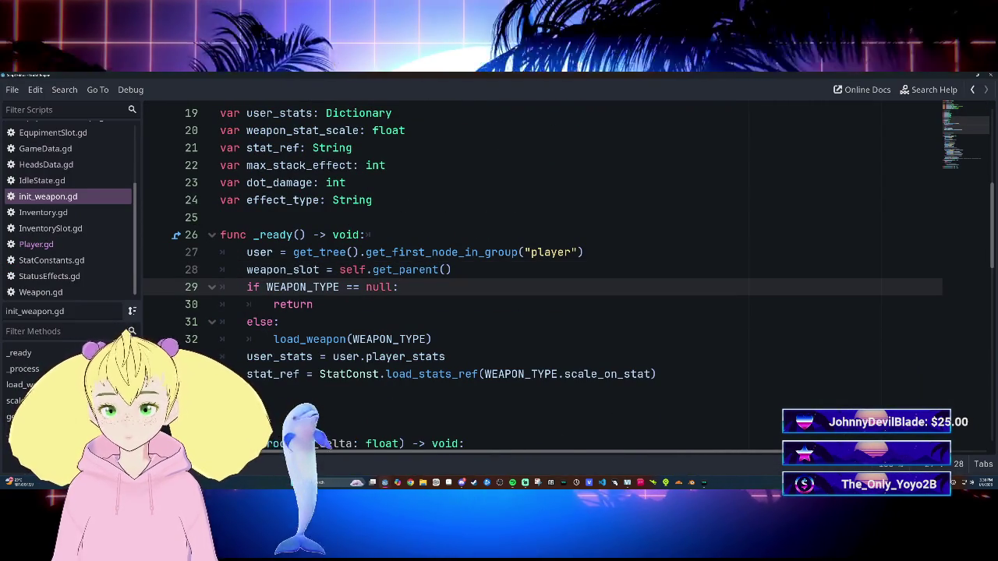
pyautogui.scroll(5, 543, 278)
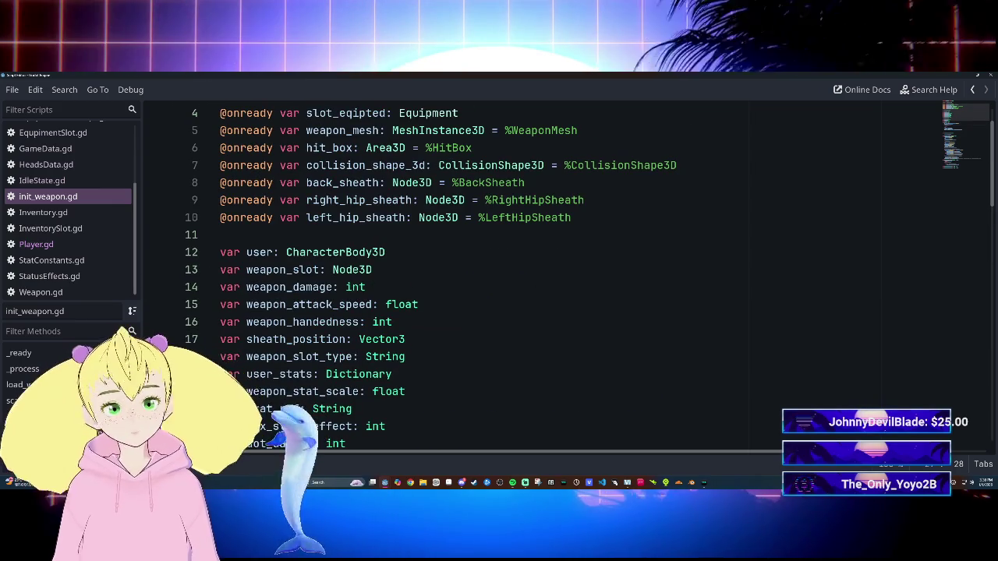
# Step: Bring the script editor forward and reopen Player.gd
pyautogui.hotkey('alt', 'Tab')
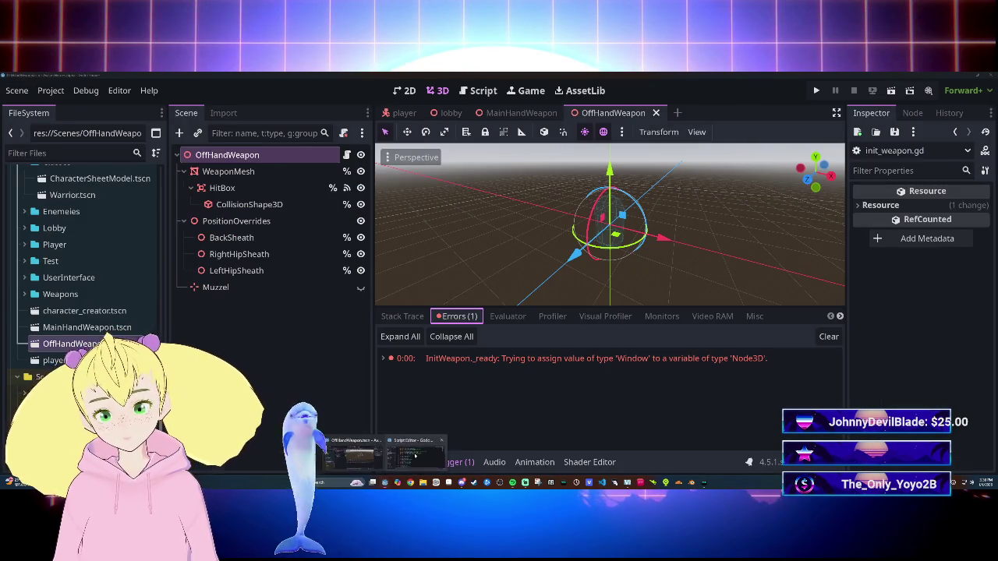
pyautogui.click(415, 455)
pyautogui.click(36, 244)
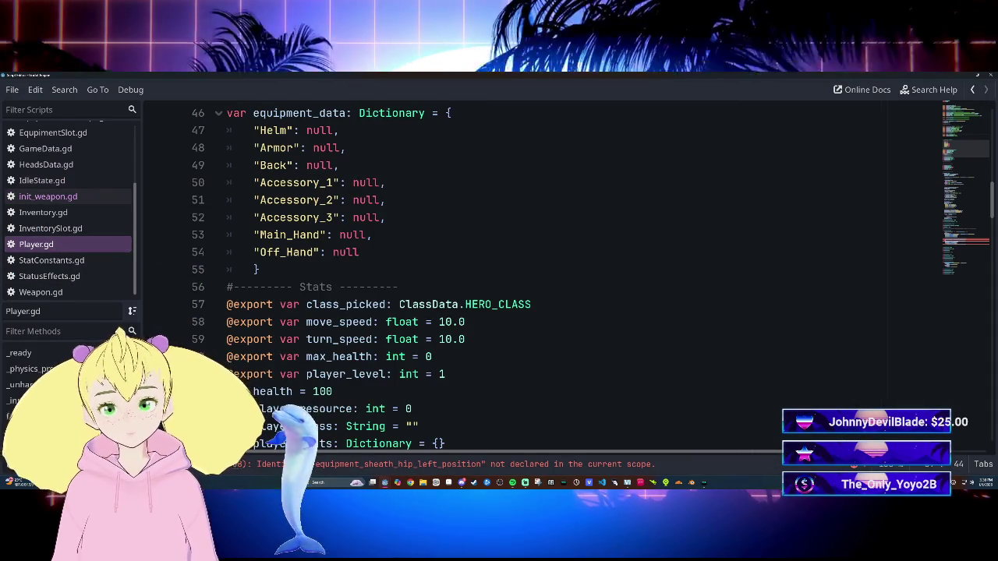
# Step: Remove equipment_sheath_hip_left_position from line 181 in sheath_weapon, keeping only '.transform'
pyautogui.scroll(-5, 499, 273)
pyautogui.scroll(-20, 499, 273)
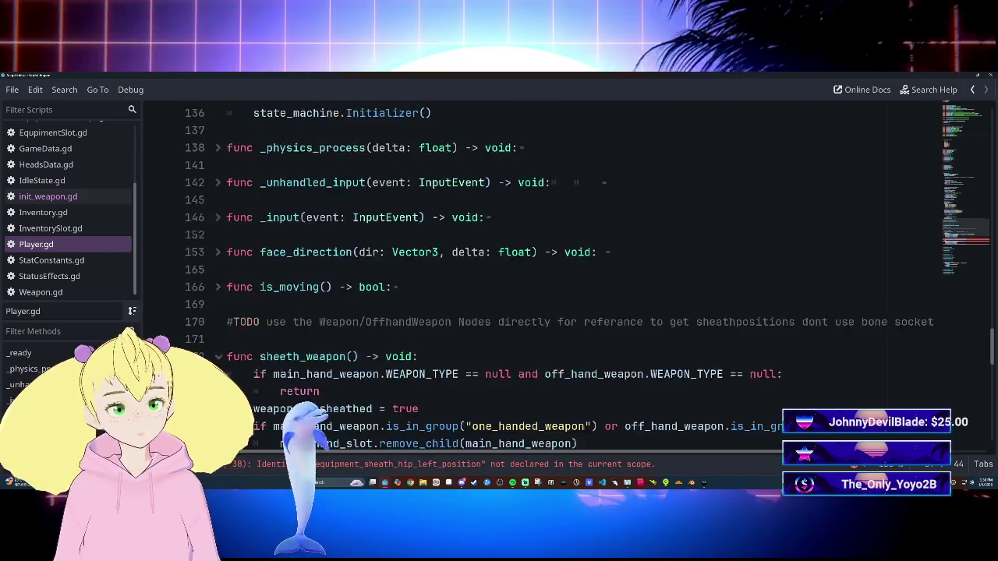
pyautogui.click(286, 235)
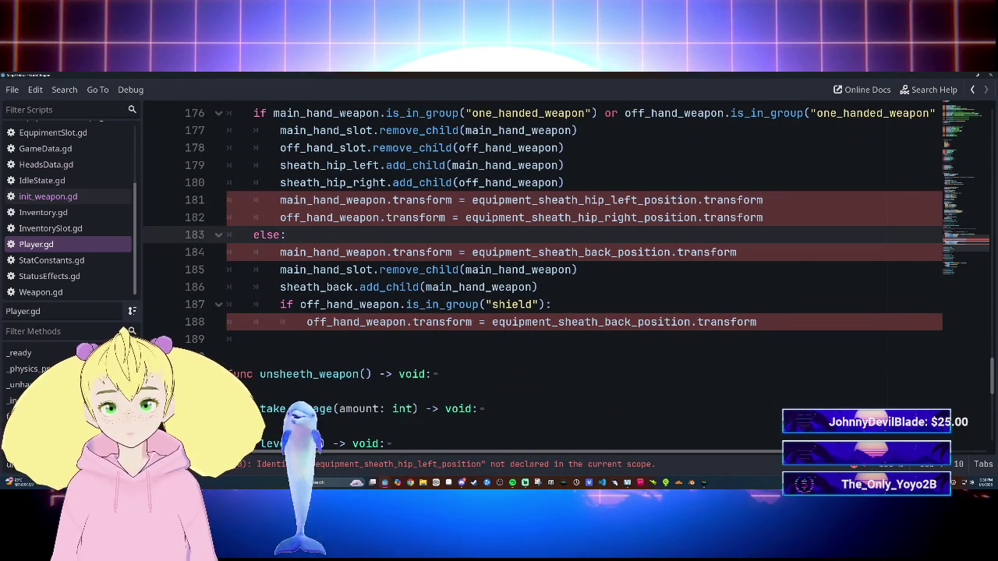
pyautogui.click(499, 199)
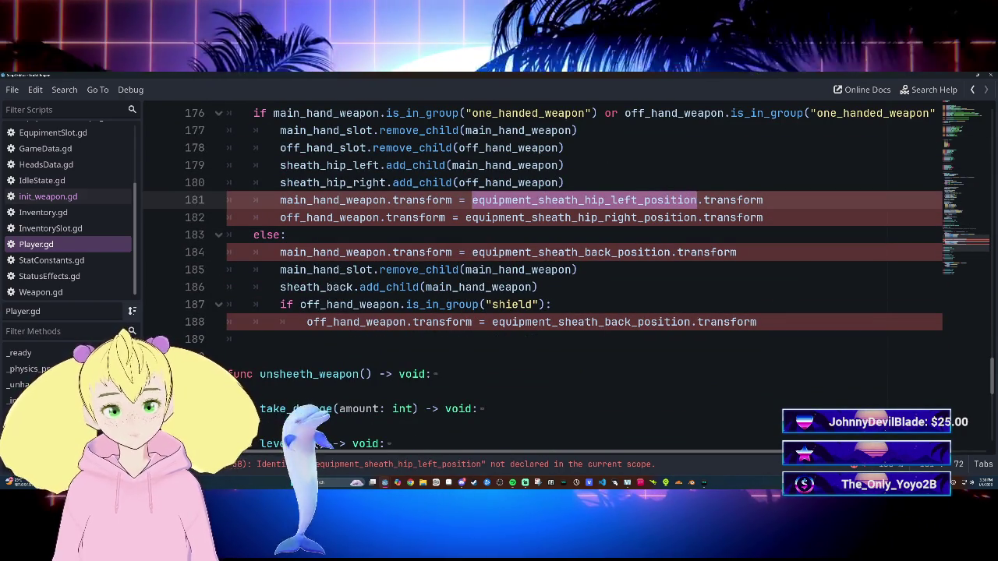
pyautogui.press('BackSpace')
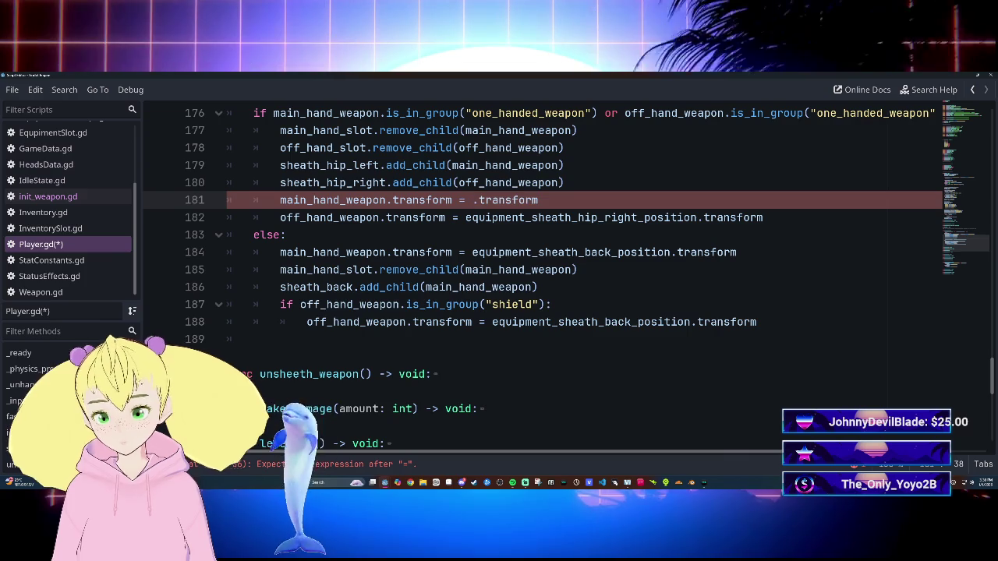
# Step: Try inserting main_hand_weapon on line 181, then erase the botched text and stray dot
pyautogui.write('main')
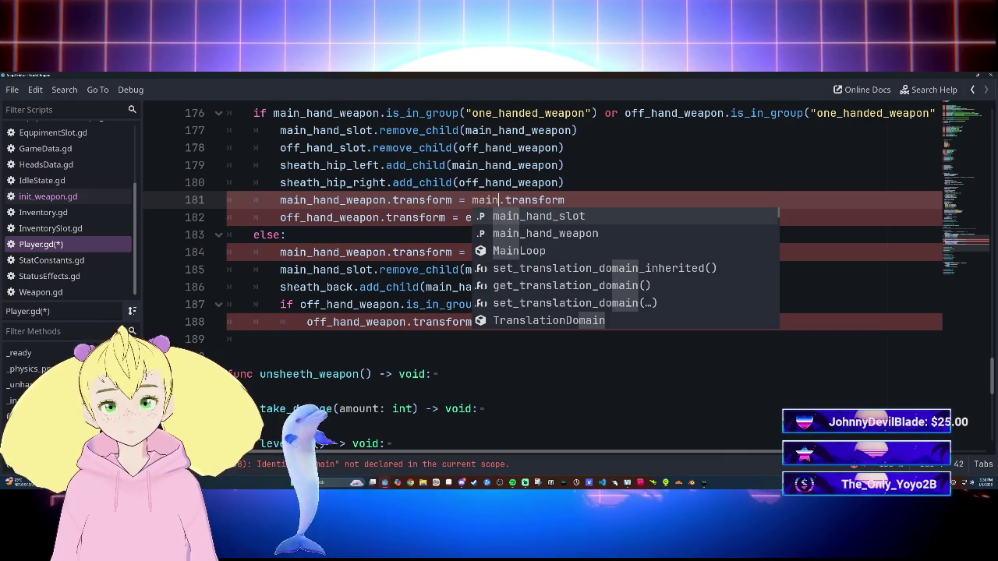
pyautogui.press('Down')
pyautogui.press('Return')
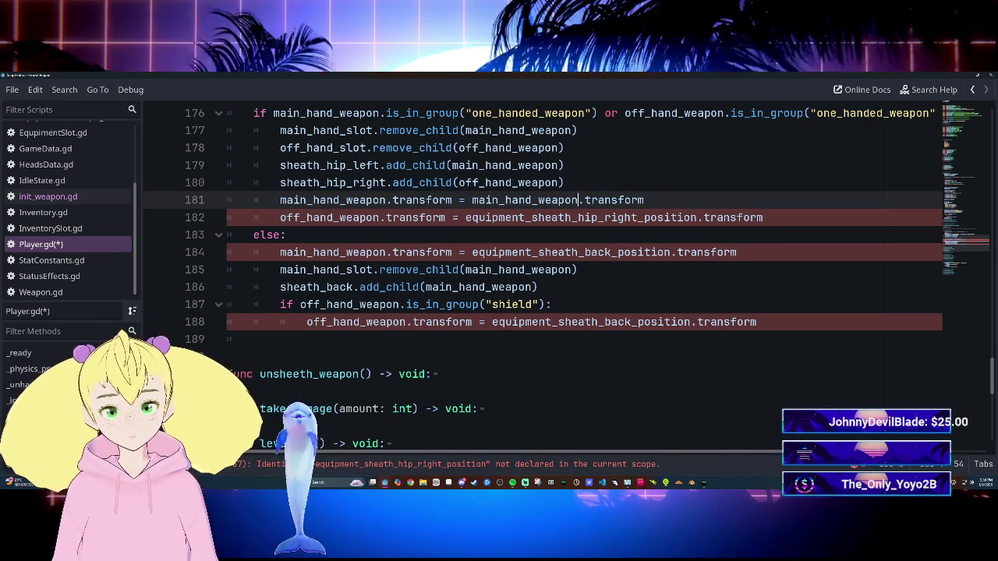
pyautogui.write('.')
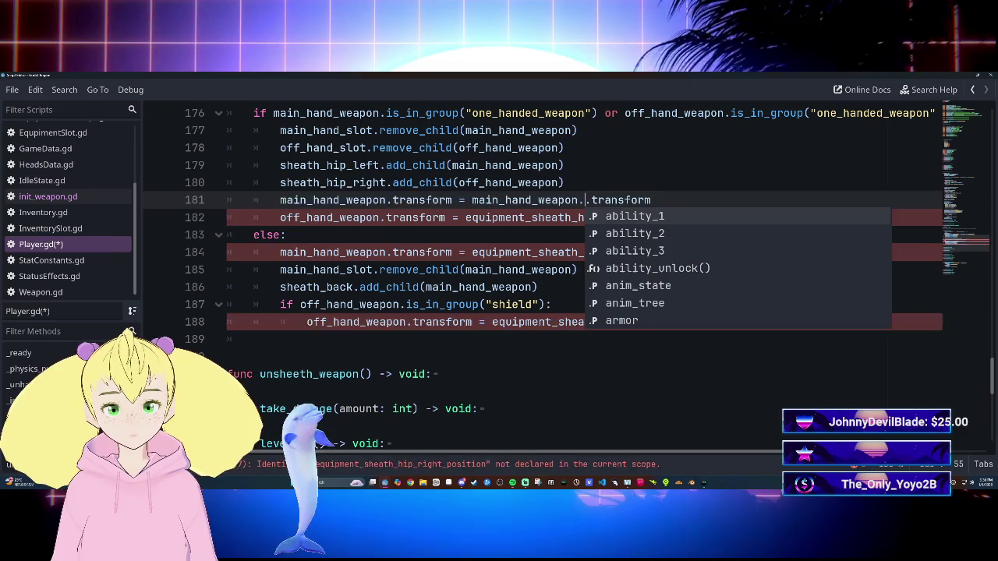
pyautogui.press('Down')
pyautogui.press('Down')
pyautogui.press('Down')
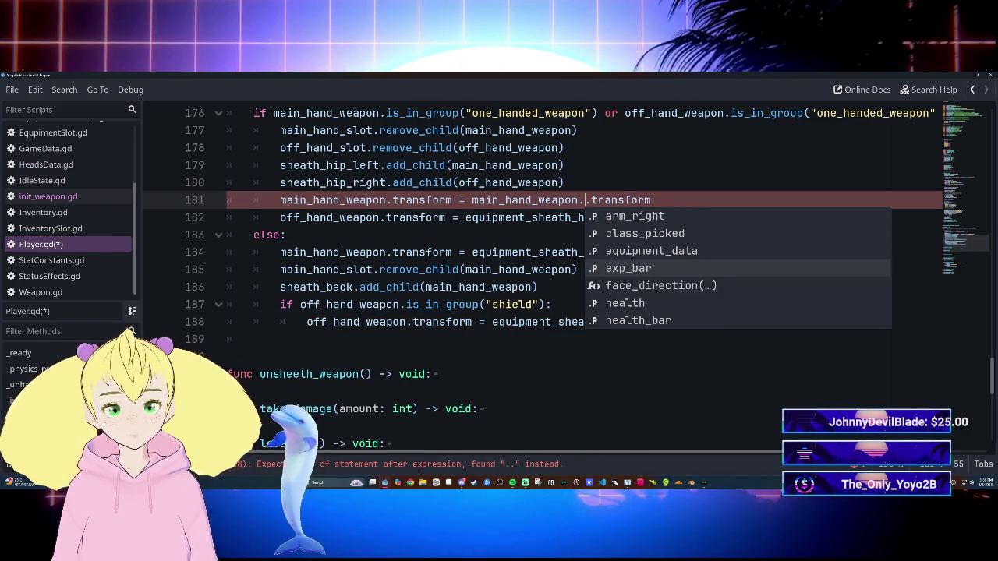
pyautogui.press('Down')
pyautogui.press('Down')
pyautogui.press('Down')
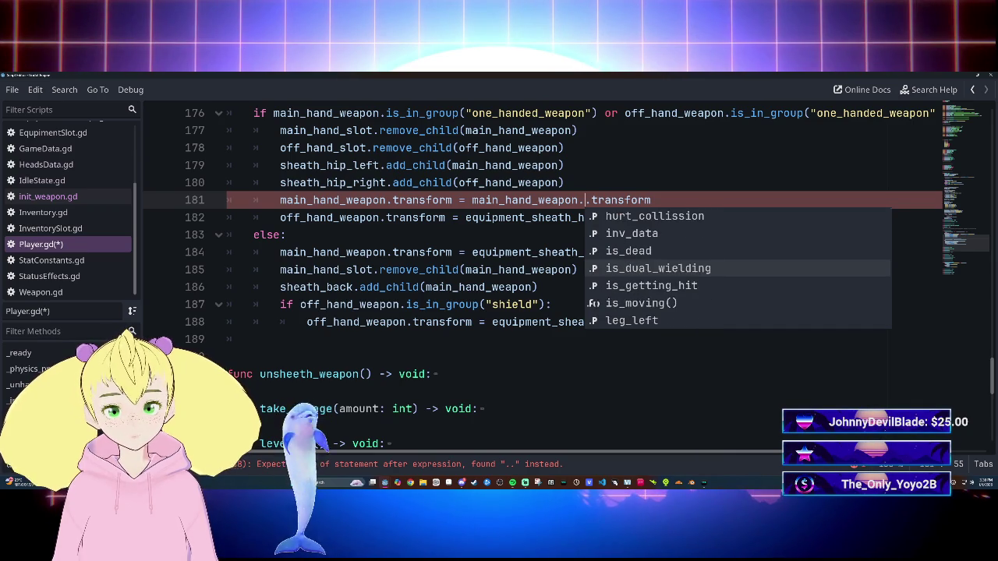
pyautogui.press('Down')
pyautogui.press('Down')
pyautogui.press('Down')
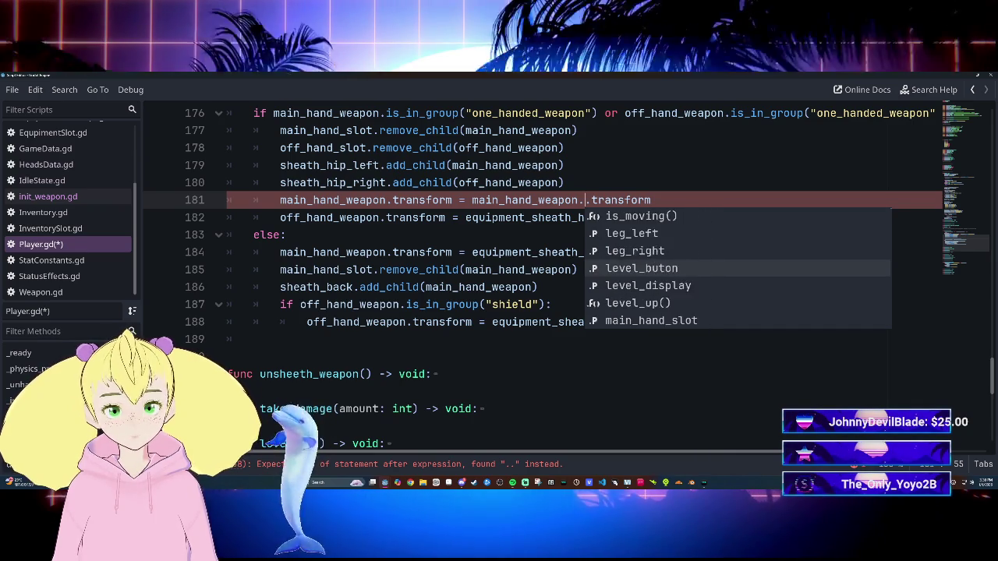
pyautogui.press('Down')
pyautogui.press('Down')
pyautogui.press('Down')
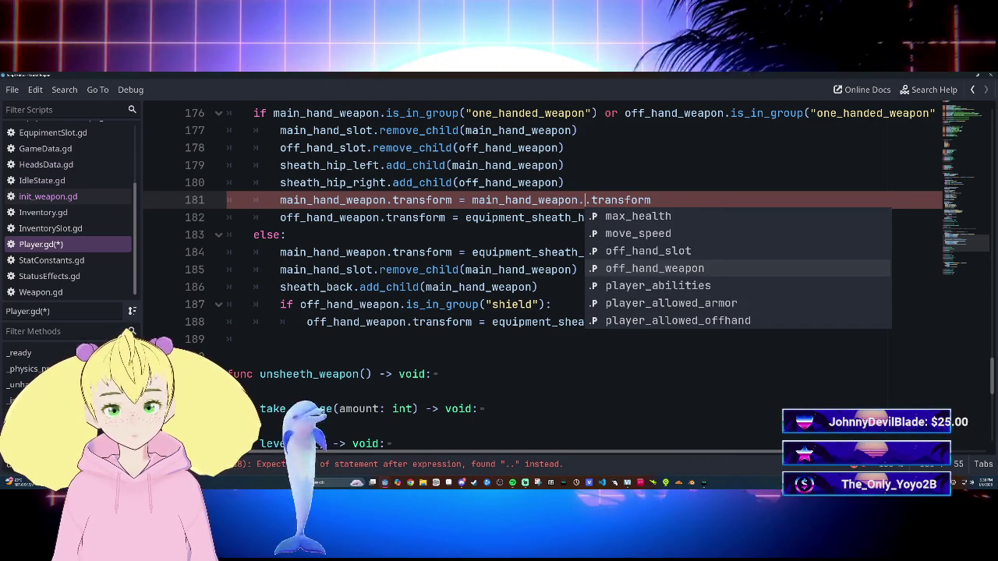
pyautogui.click(287, 235)
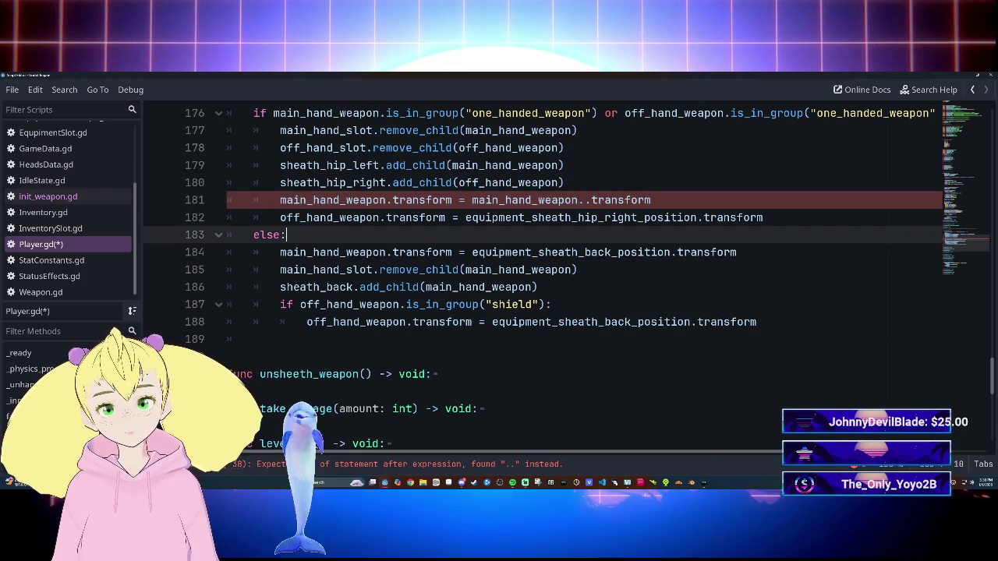
pyautogui.doubleClick(586, 200)
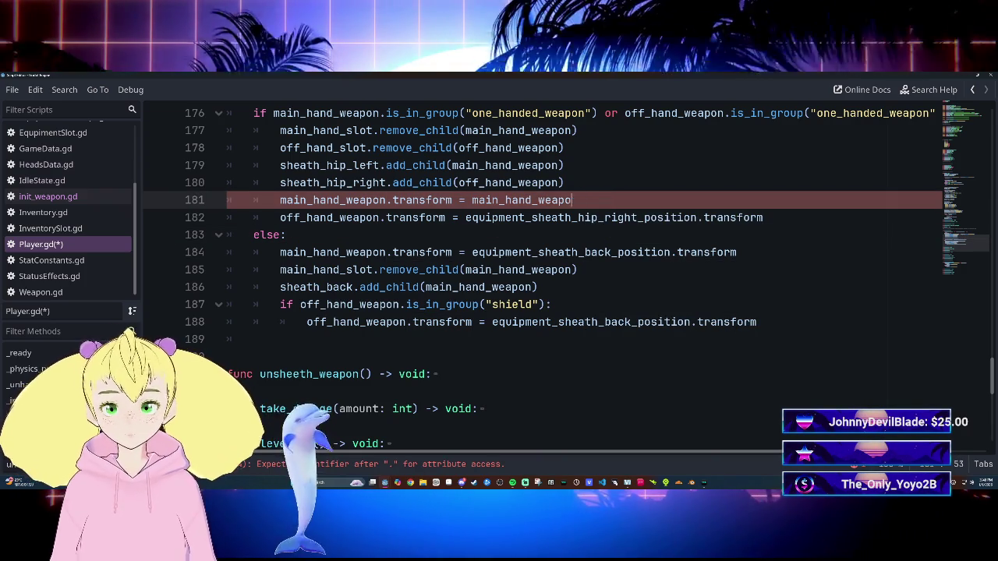
pyautogui.press('BackSpace')
pyautogui.press('BackSpace')
pyautogui.press('BackSpace')
# Step: Rewrite line 181's value as main_hand_weapon.back_sheath.transform
pyautogui.write('main')
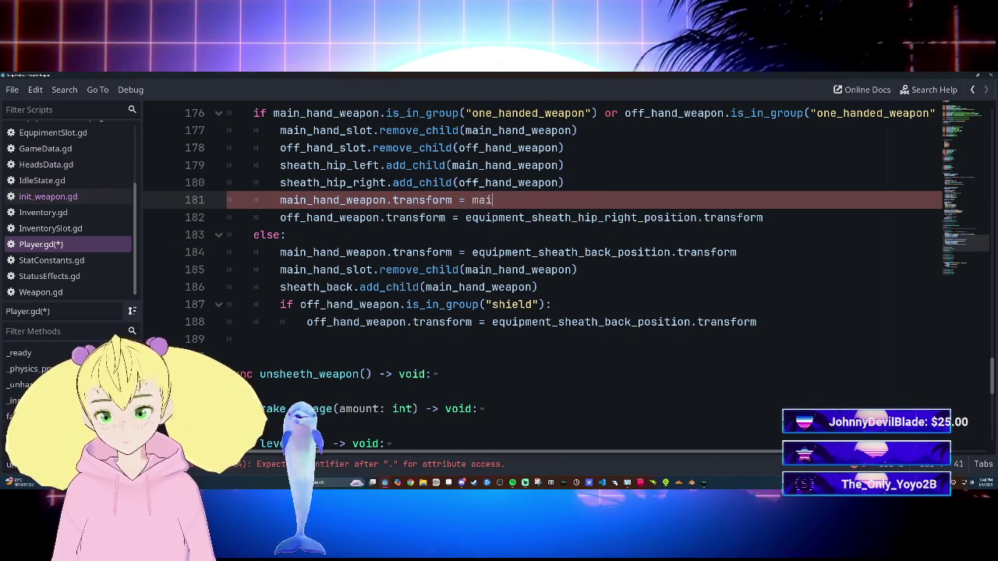
pyautogui.press('Down')
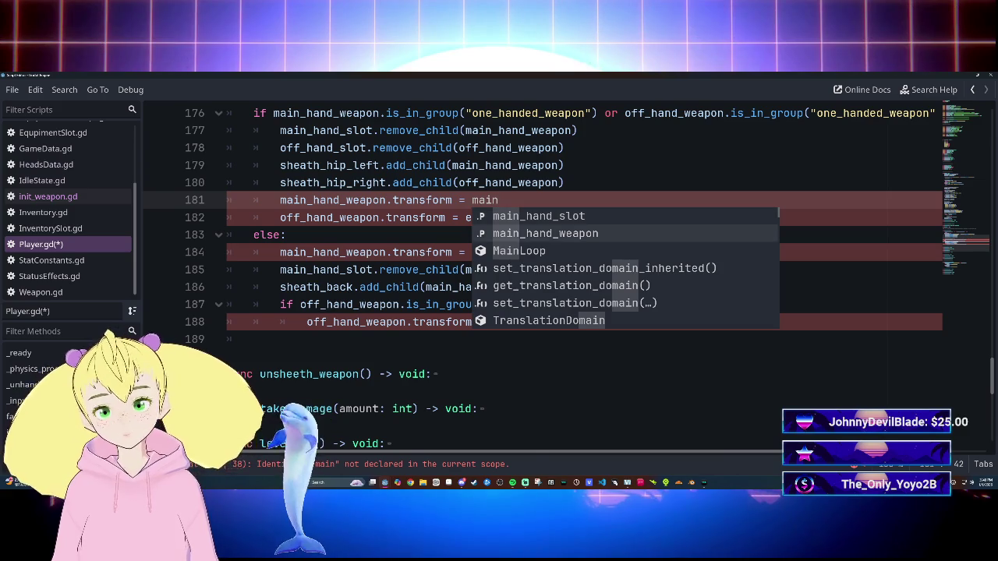
pyautogui.press('Return')
pyautogui.write('.')
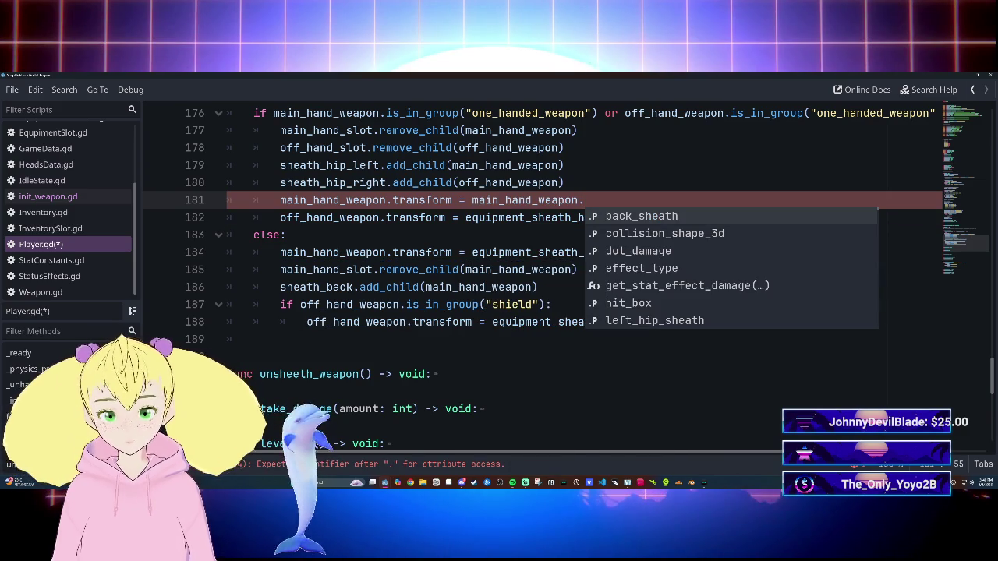
pyautogui.write('ba')
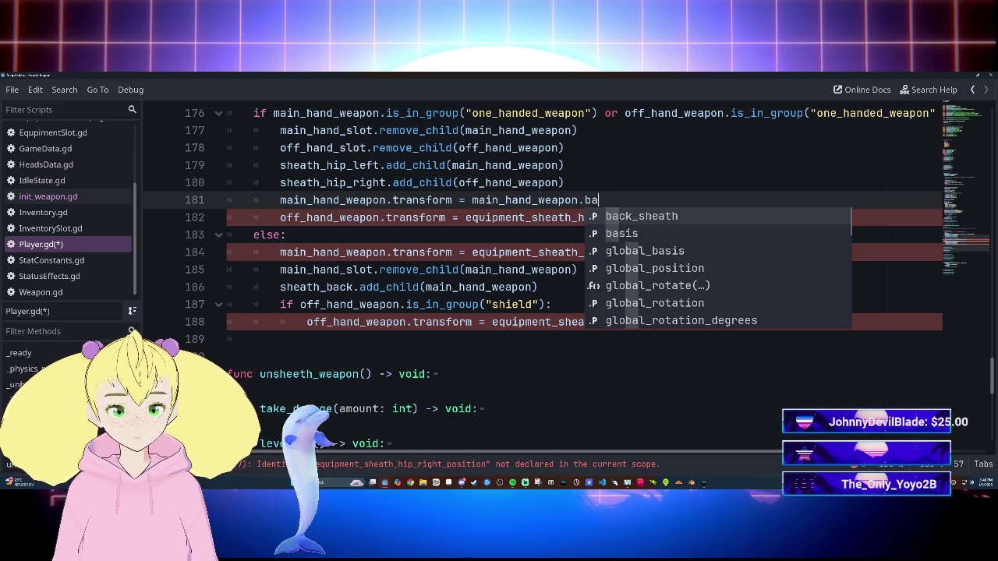
pyautogui.press('Return')
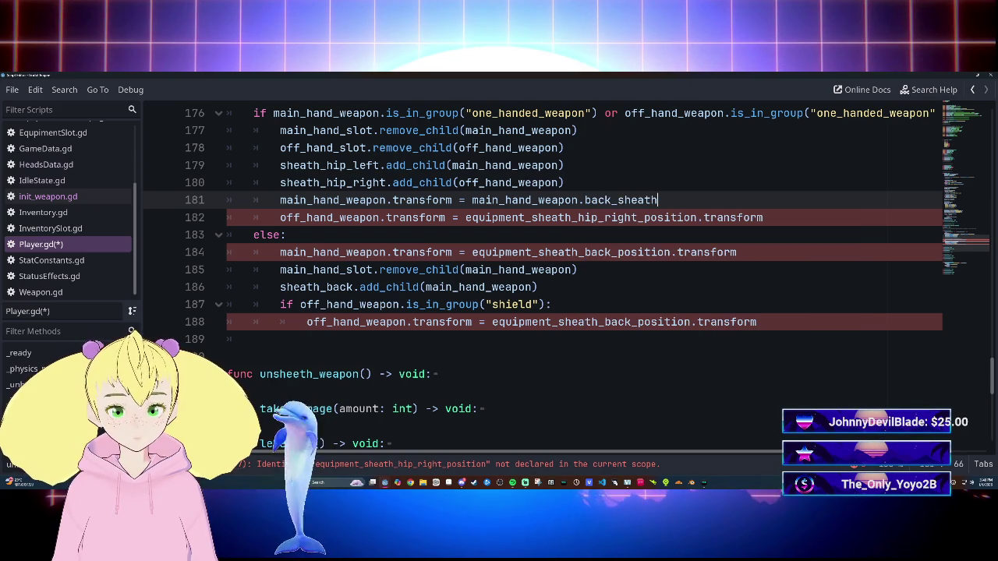
pyautogui.write('.po')
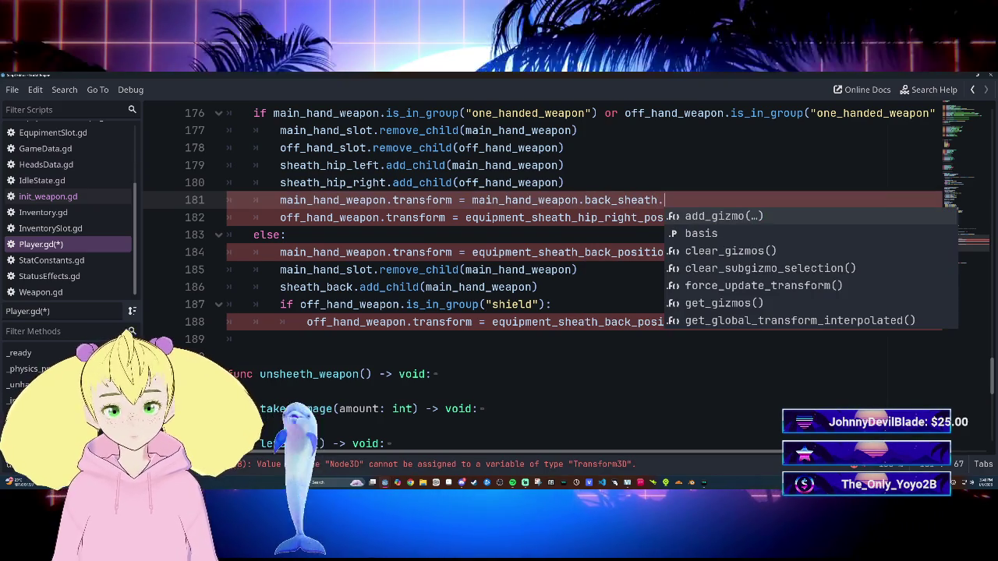
pyautogui.press('Return')
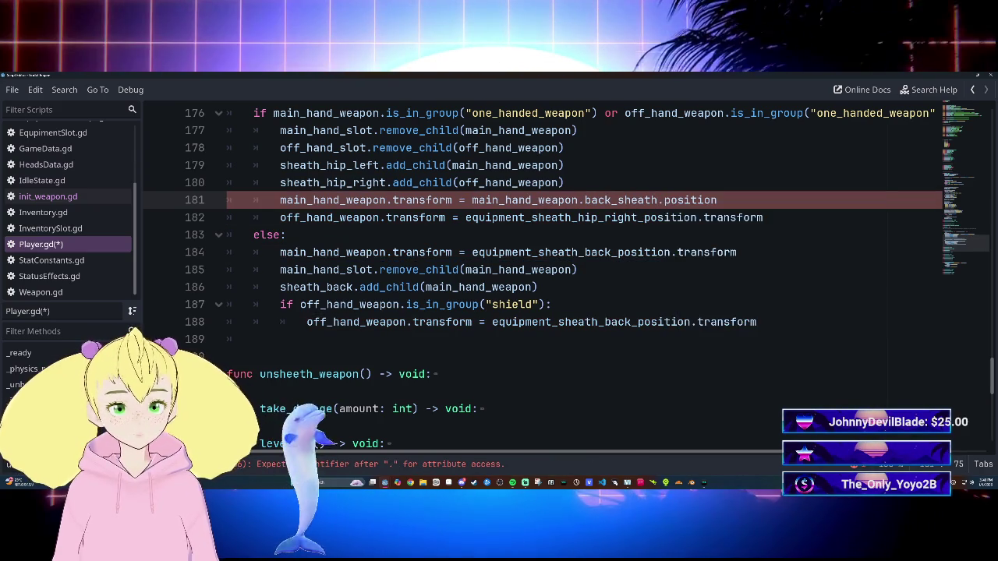
pyautogui.press('BackSpace')
pyautogui.press('BackSpace')
pyautogui.press('BackSpace')
pyautogui.press('BackSpace')
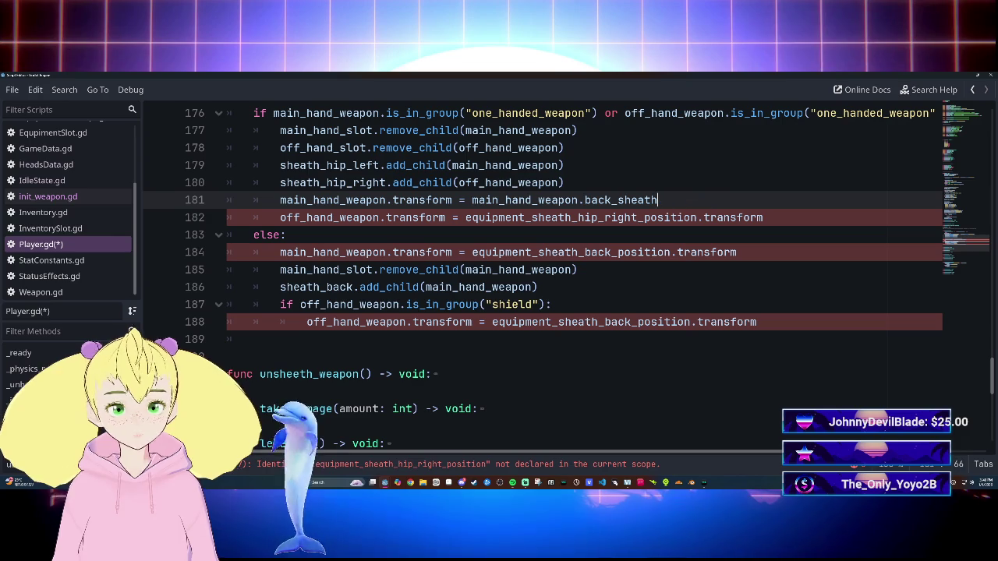
pyautogui.write('.tr')
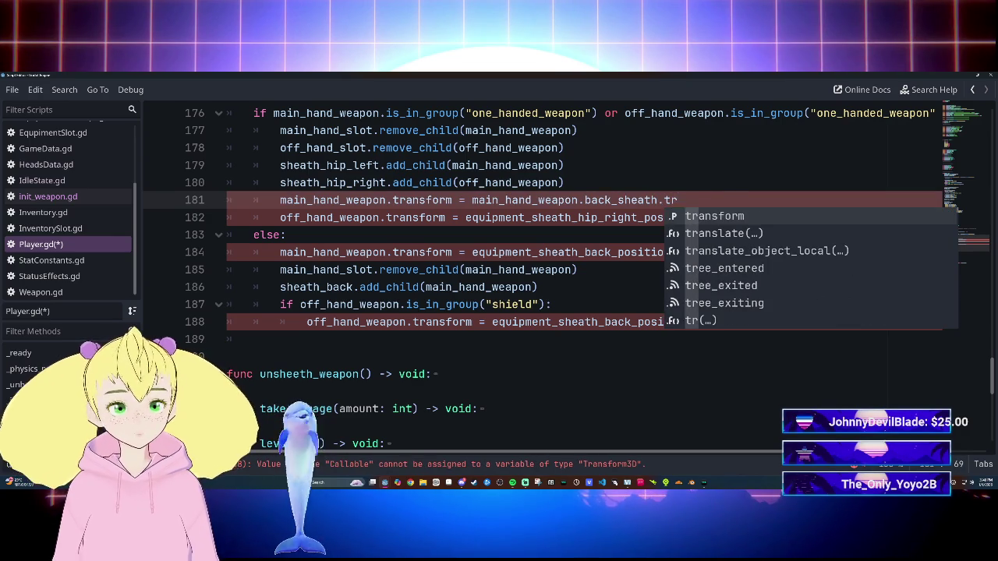
pyautogui.press('Return')
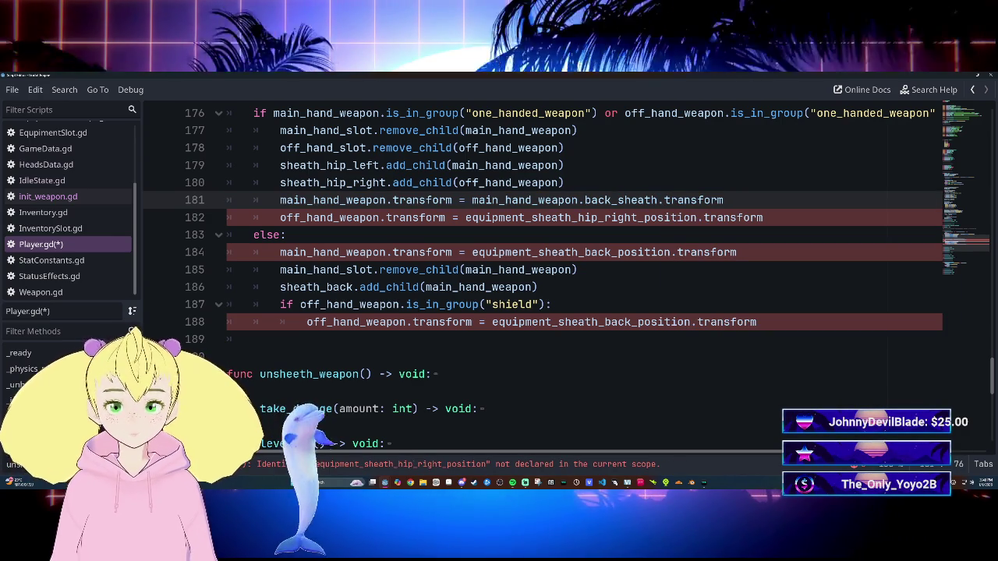
# Step: Replace the undeclared sheath identifier on line 182 with off_hand_weapon
pyautogui.doubleClick(672, 218)
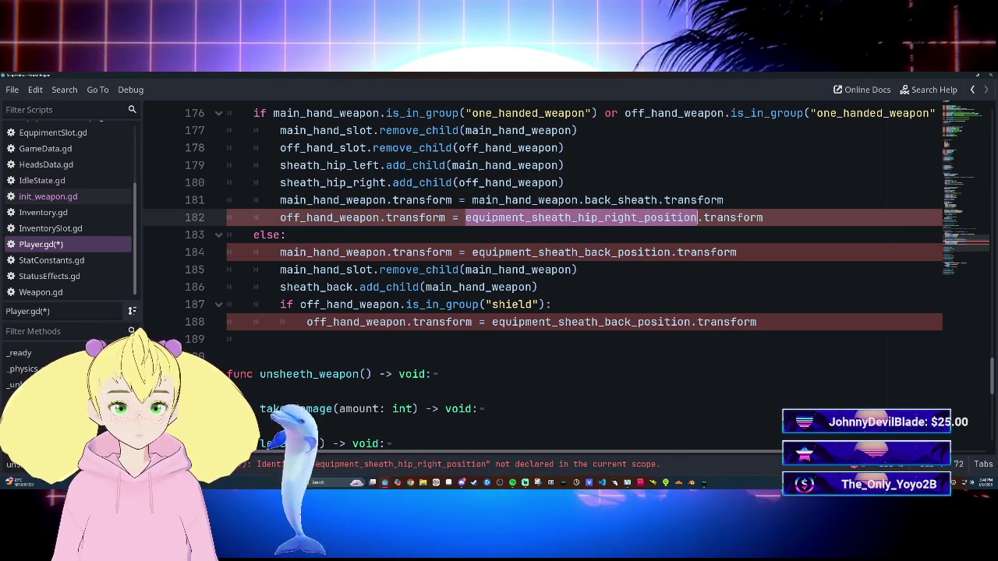
pyautogui.press('BackSpace')
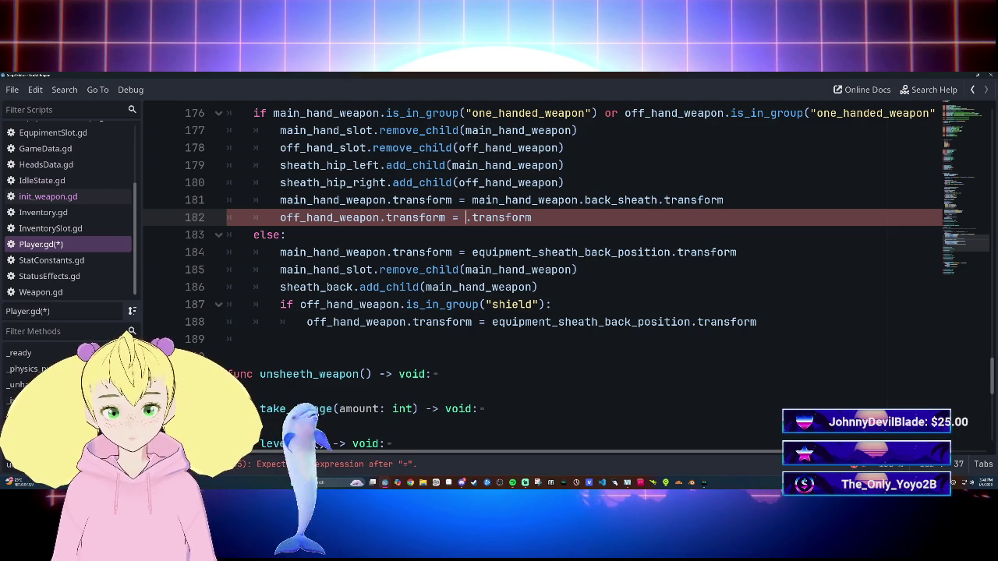
pyautogui.press('Delete')
pyautogui.press('Delete')
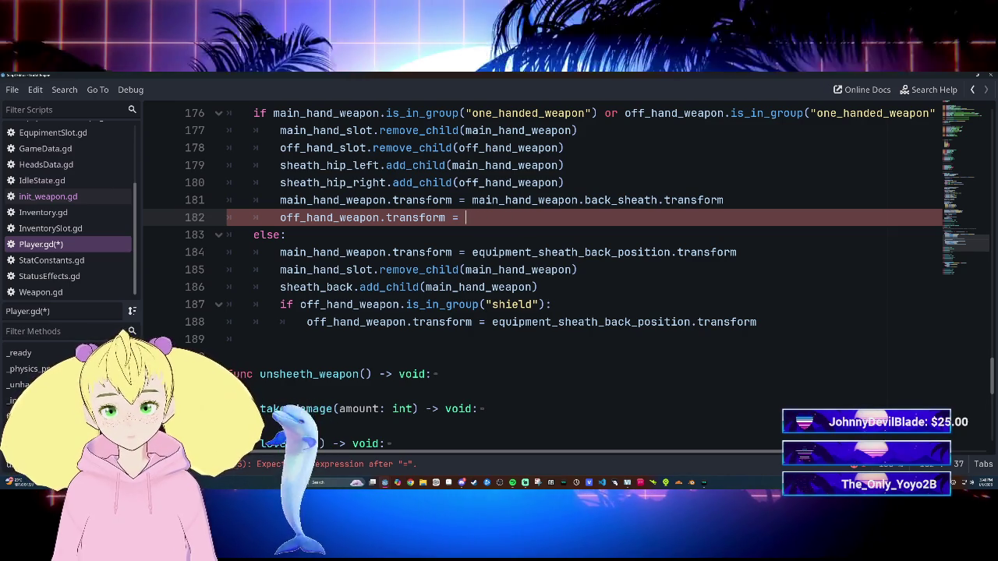
pyautogui.write('off_')
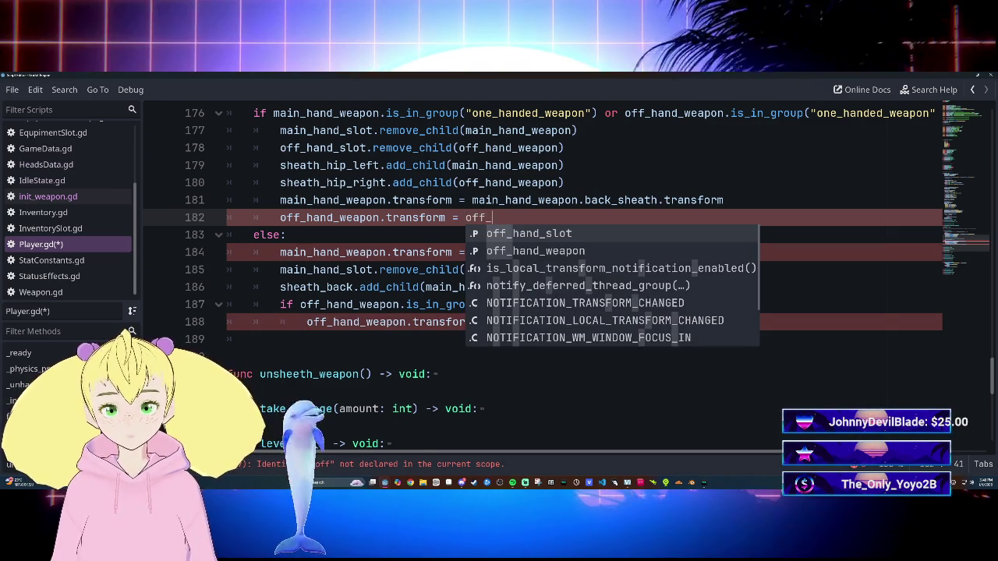
pyautogui.press('Down')
pyautogui.press('Return')
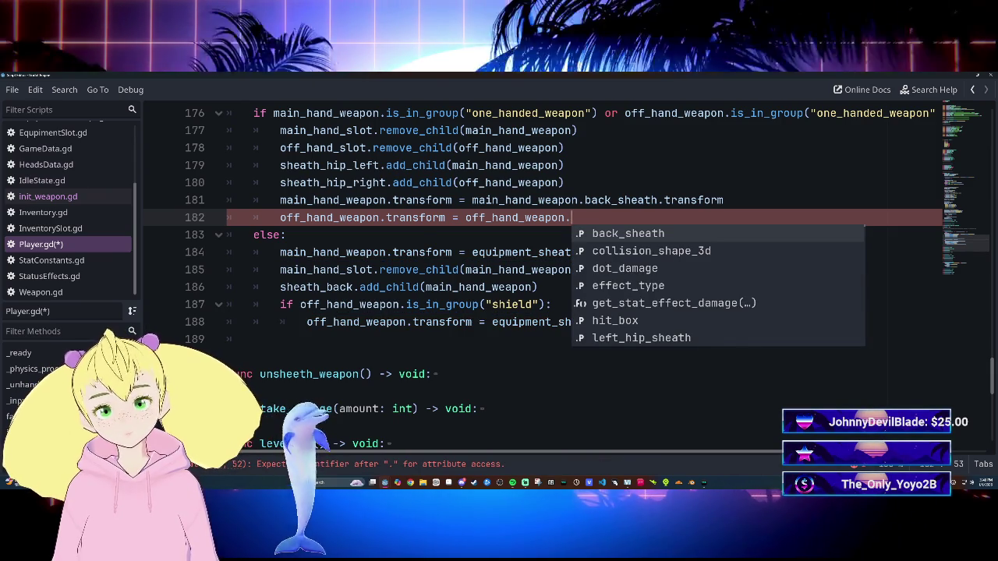
# Step: Use left_hip_sheath on line 181 and right_hip_sheath.transform on line 182, then save Player.gd
pyautogui.click(659, 200)
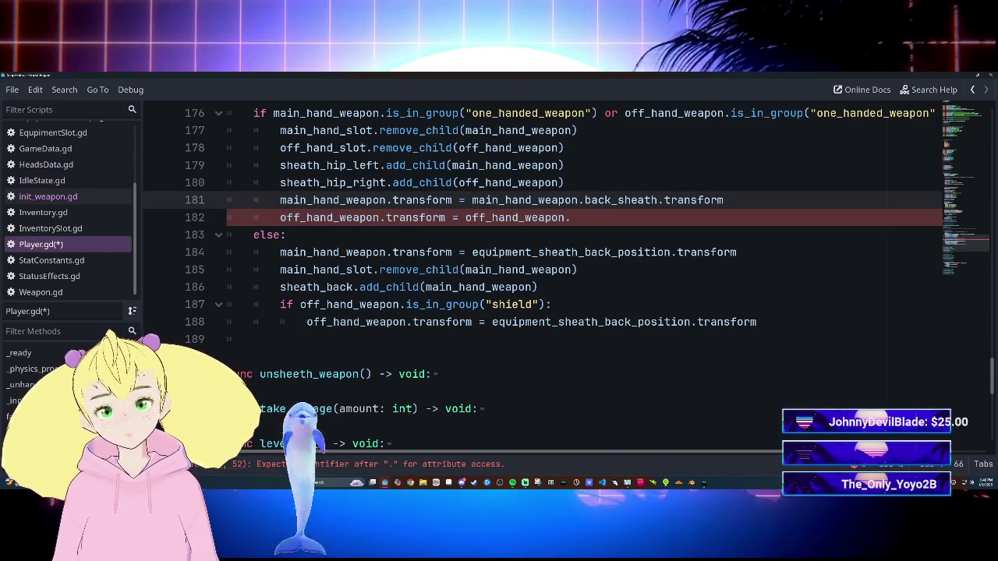
pyautogui.press('BackSpace')
pyautogui.press('BackSpace')
pyautogui.press('BackSpace')
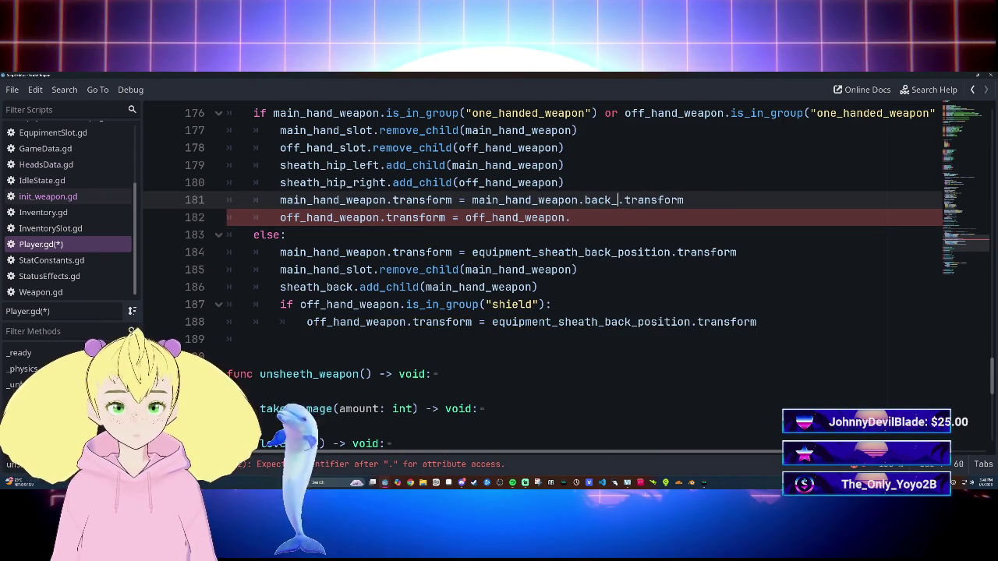
pyautogui.write('le')
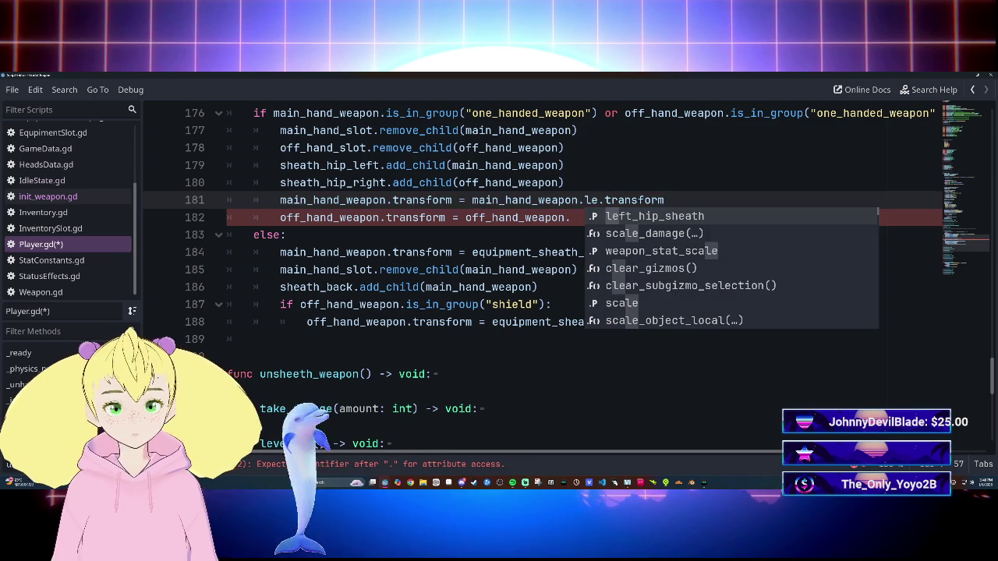
pyautogui.press('Return')
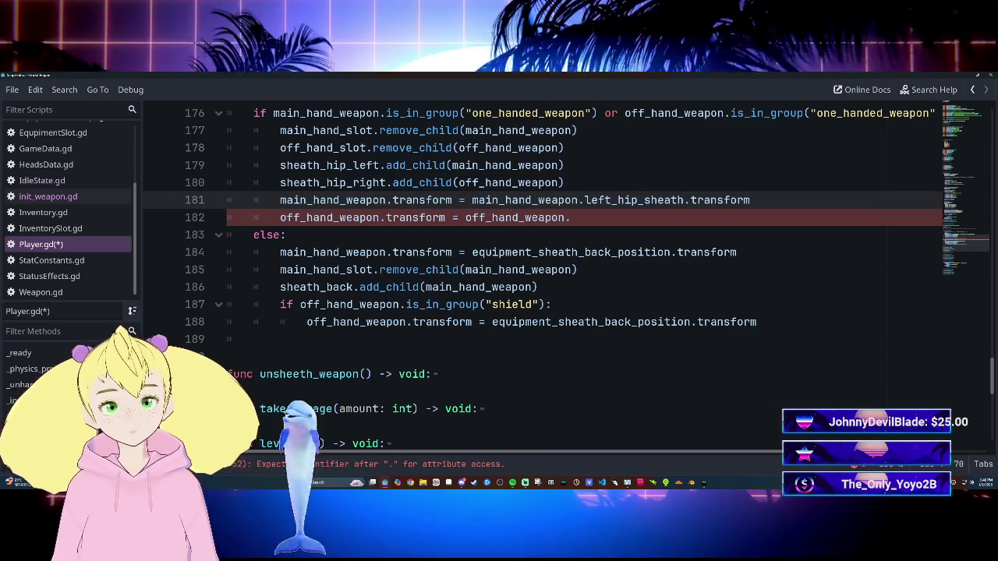
pyautogui.press('Down')
pyautogui.write('righ')
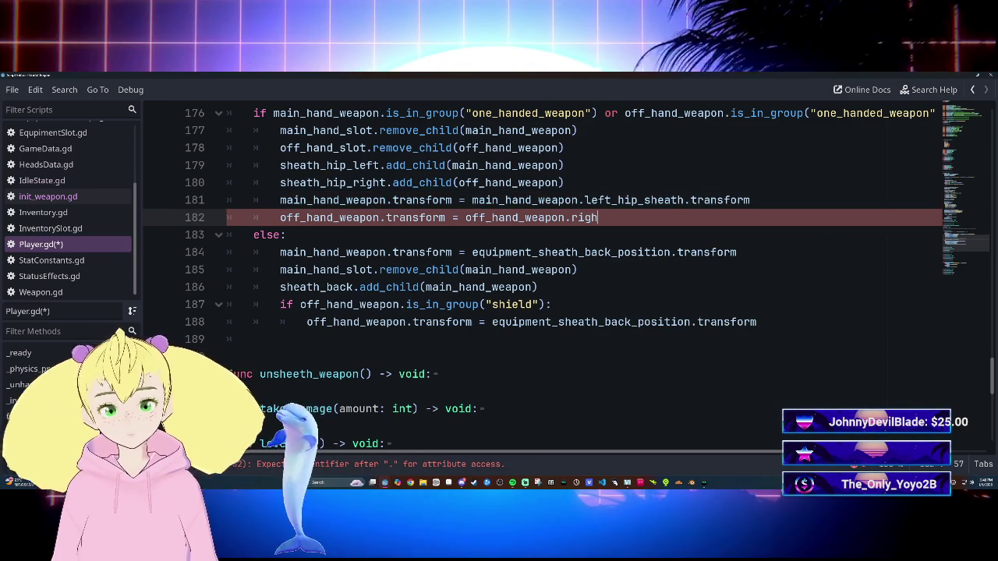
pyautogui.press('Return')
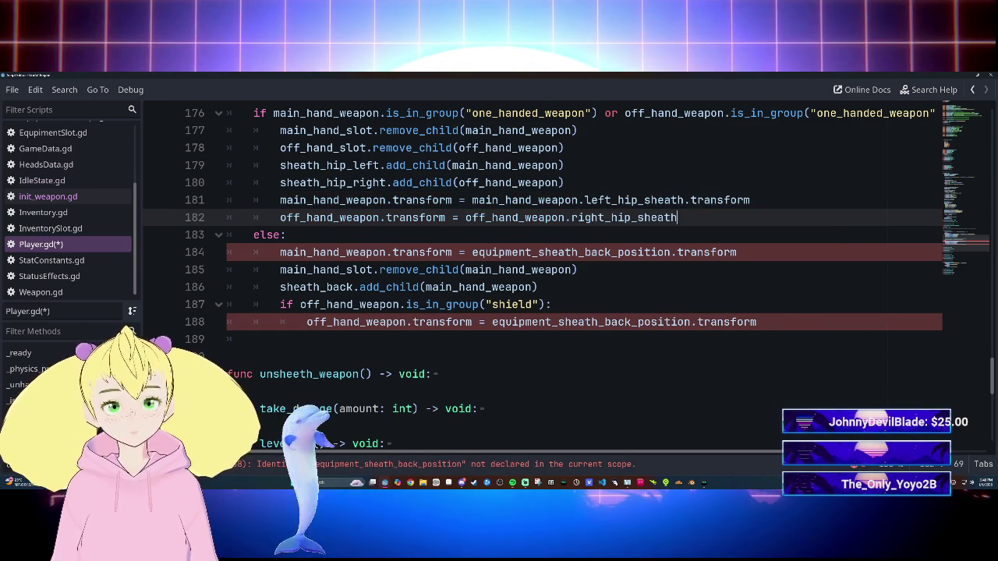
pyautogui.write('.tr')
pyautogui.press('Return')
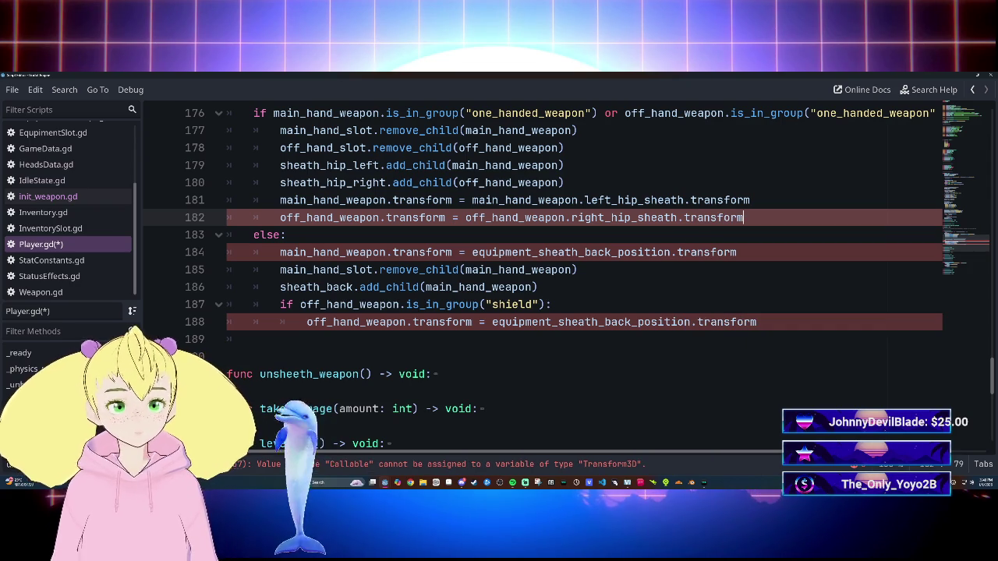
pyautogui.hotkey('ctrl', 's')
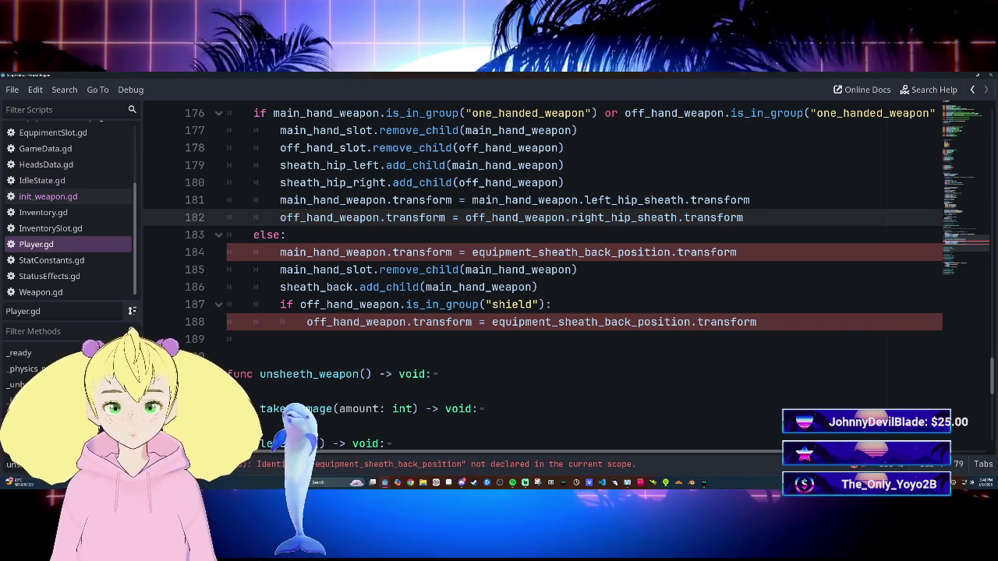
# Step: Make line 181's assignment target main_hand_weapon.weapon_mesh.transform
pyautogui.scroll(2, 545, 273)
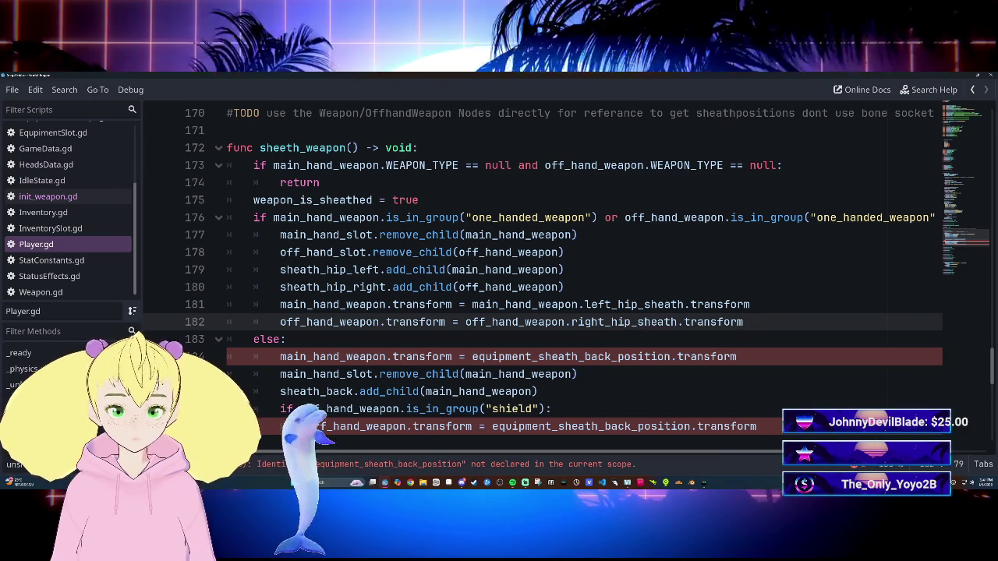
pyautogui.click(750, 305)
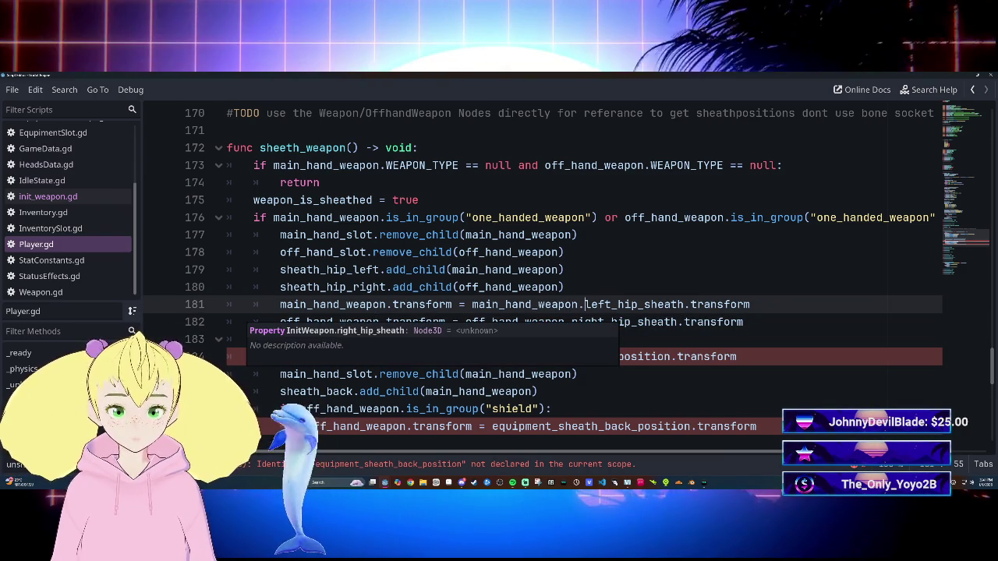
pyautogui.click(585, 305)
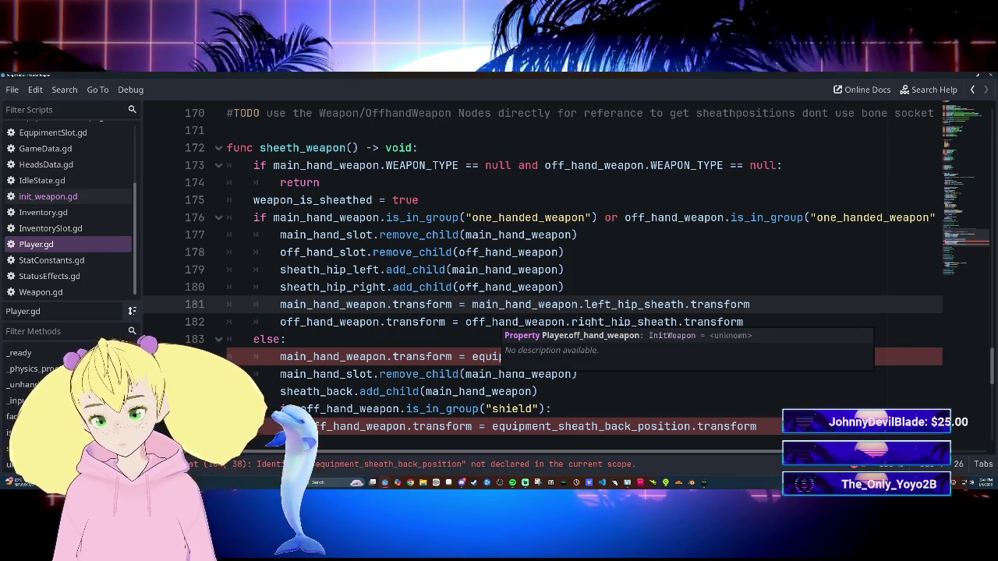
pyautogui.write('weap')
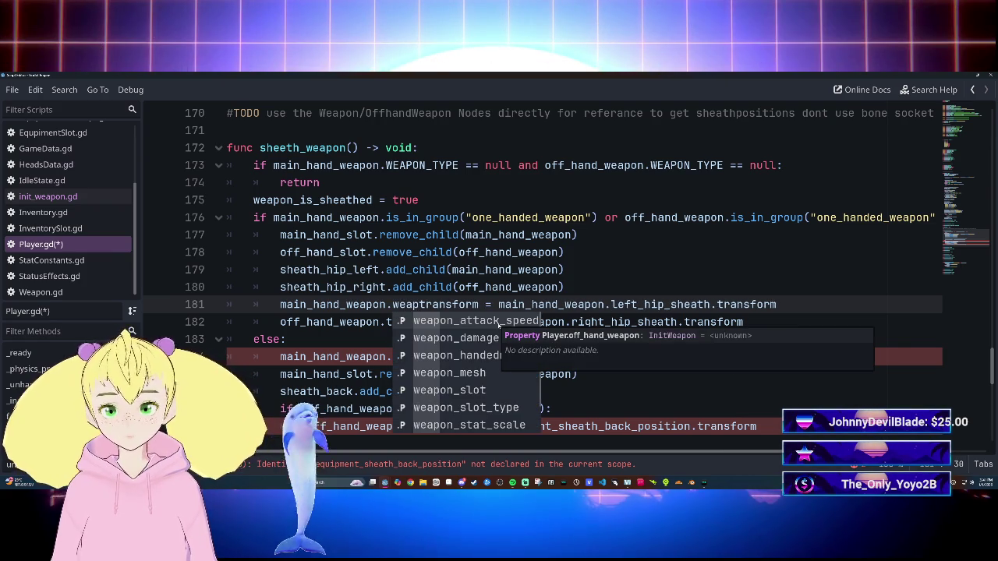
pyautogui.press('Down')
pyautogui.press('Down')
pyautogui.press('Down')
pyautogui.press('Tab')
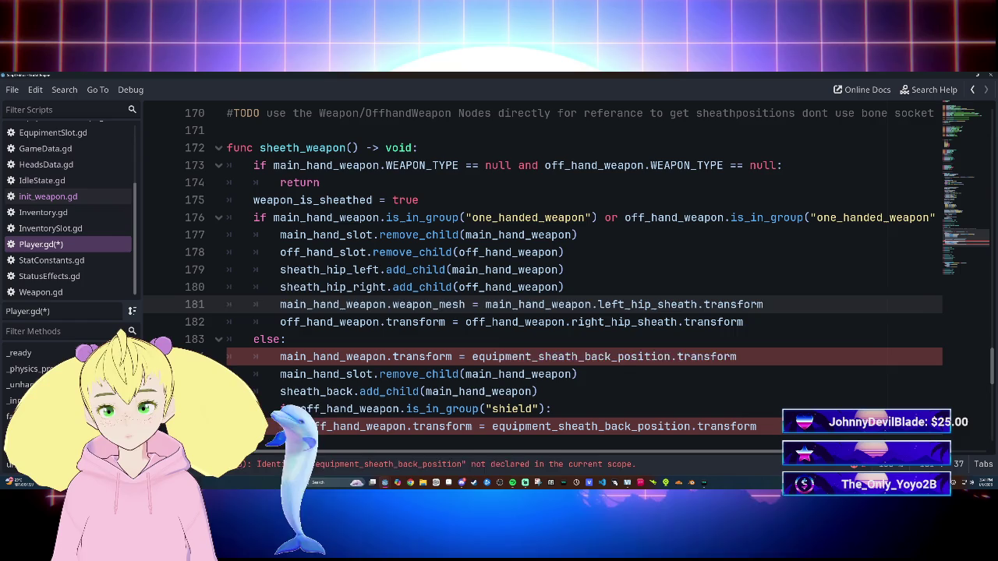
pyautogui.write('.tra')
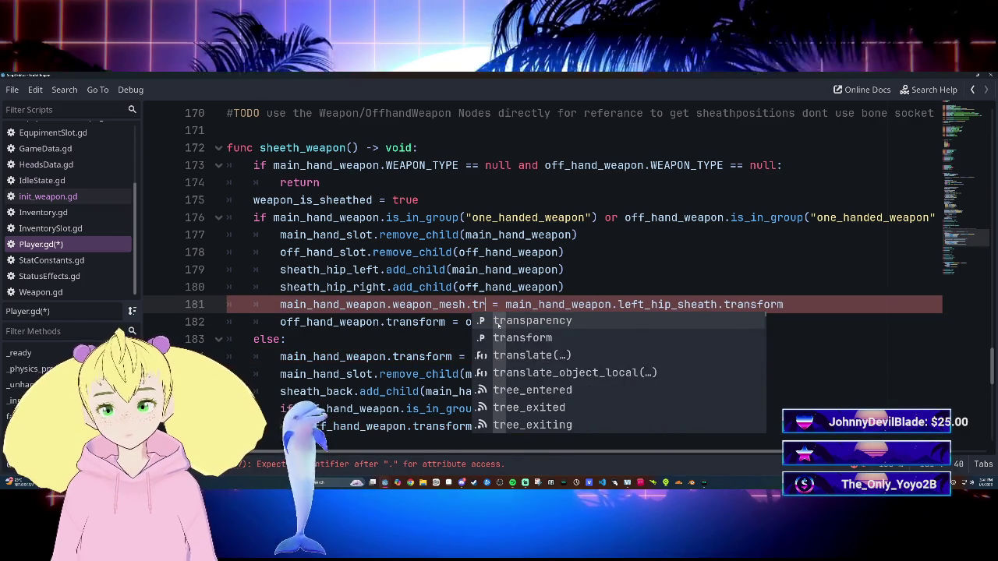
pyautogui.press('Down')
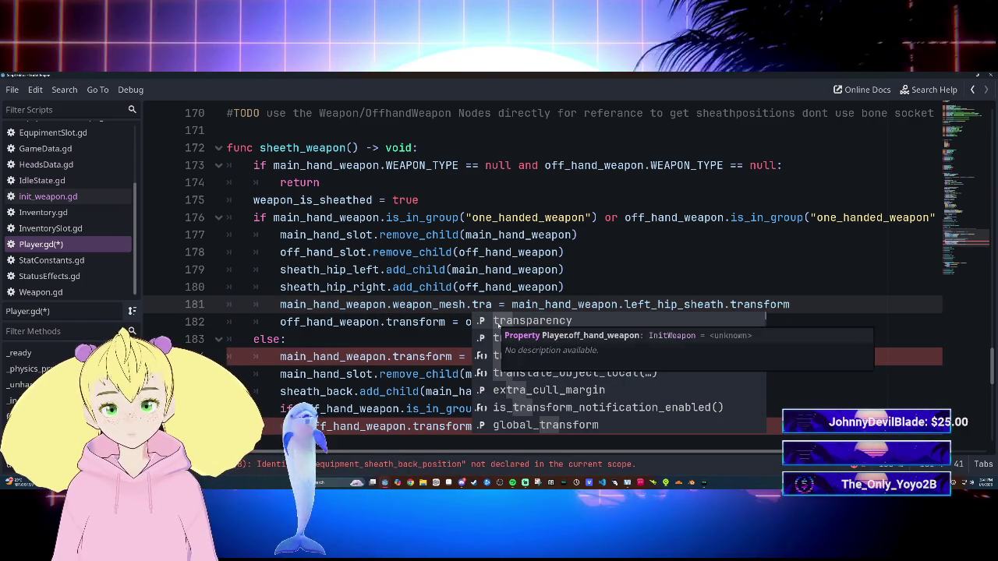
pyautogui.press('Tab')
# Step: Make line 182's assignment target off_hand_weapon.weapon_mesh.transform
pyautogui.click(458, 322)
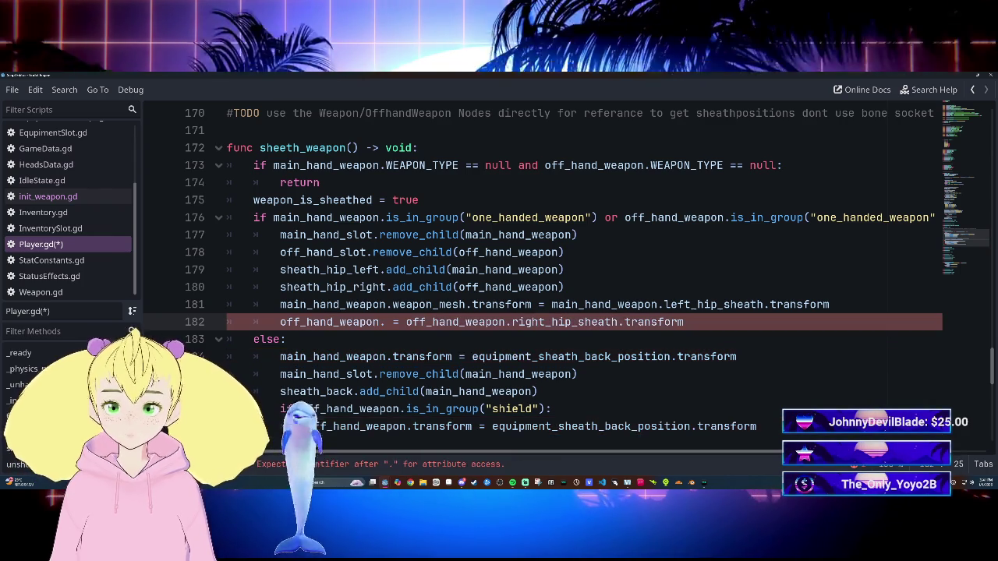
pyautogui.write('w')
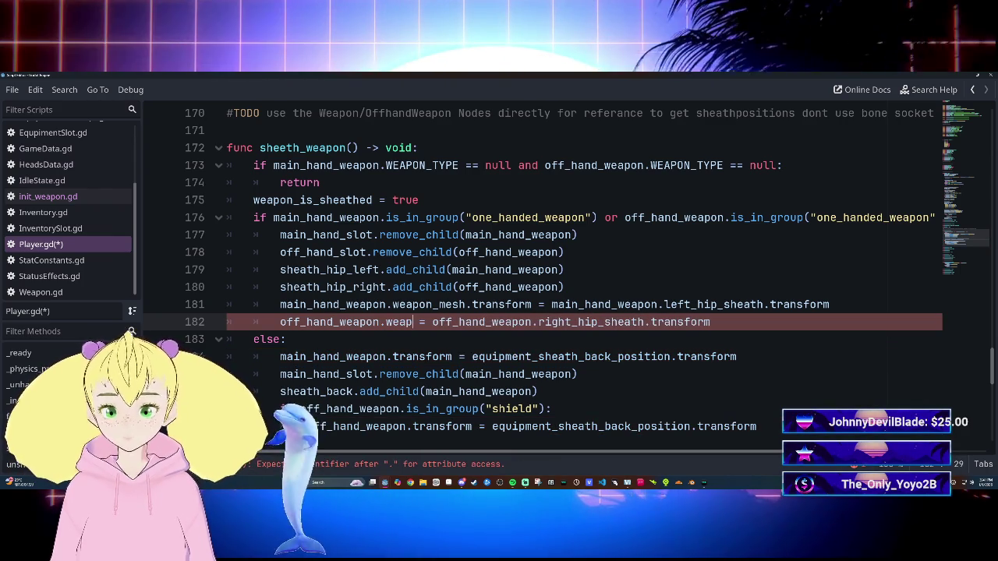
pyautogui.write('eap')
pyautogui.press('Return')
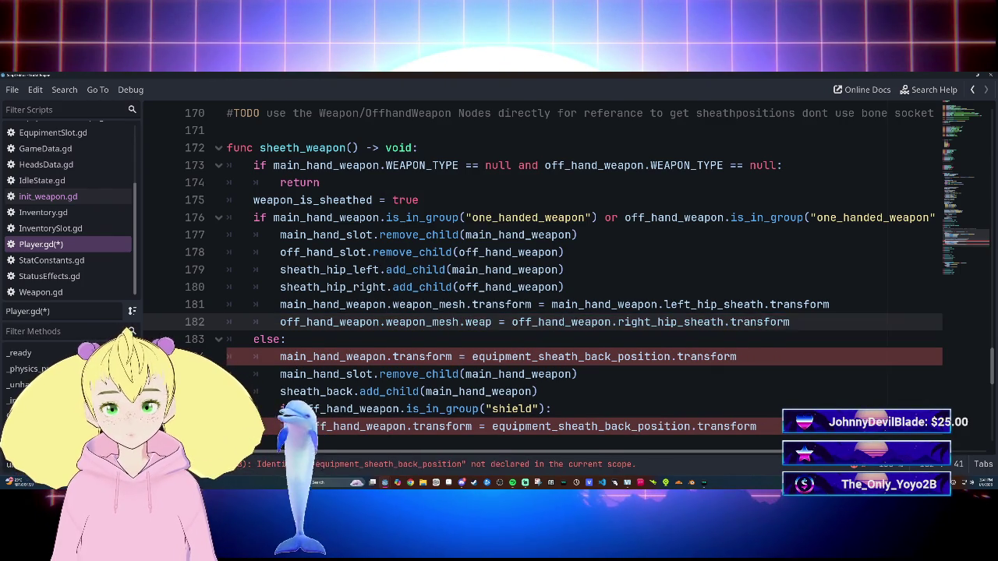
pyautogui.write('tra')
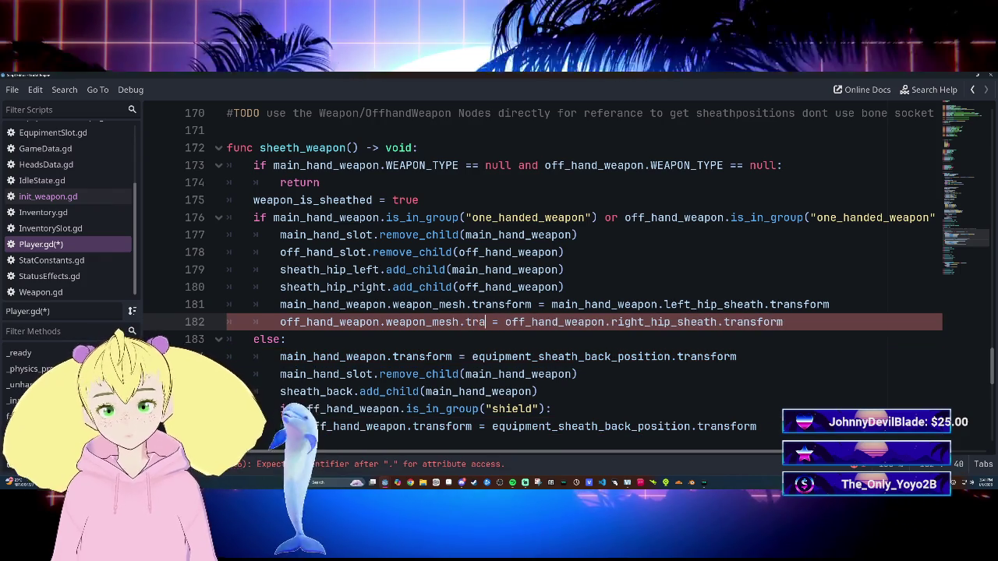
pyautogui.press('Down')
pyautogui.press('Return')
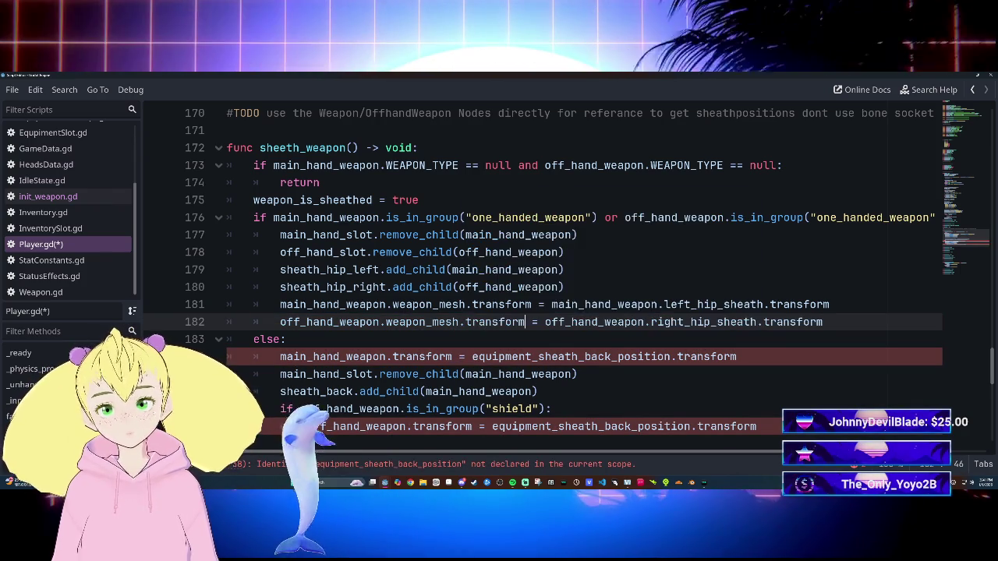
pyautogui.click(652, 322)
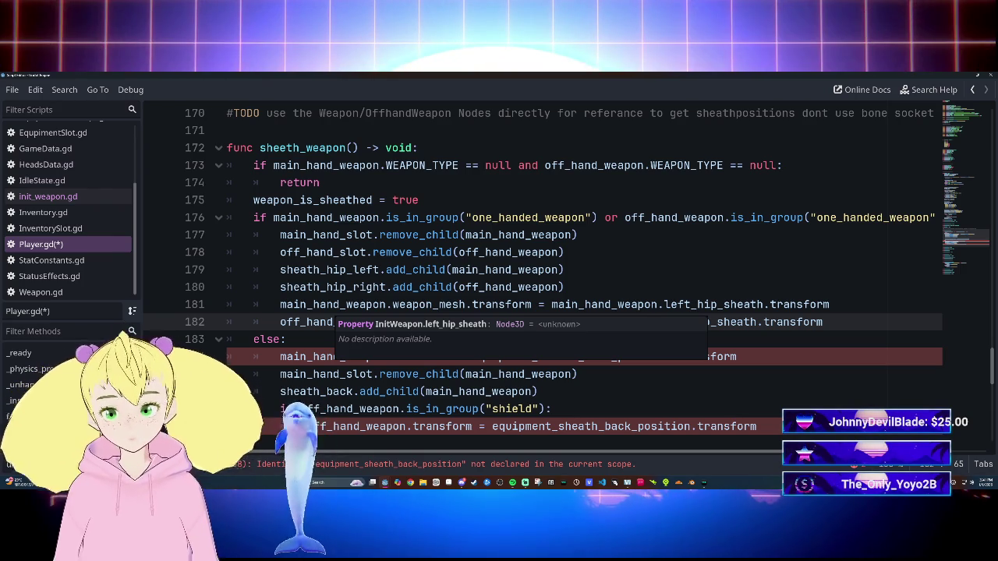
pyautogui.click(565, 270)
# Step: Replace line 184's back-position value with main_hand_weapon.back_sheath.transform
pyautogui.scroll(-2, 565, 269)
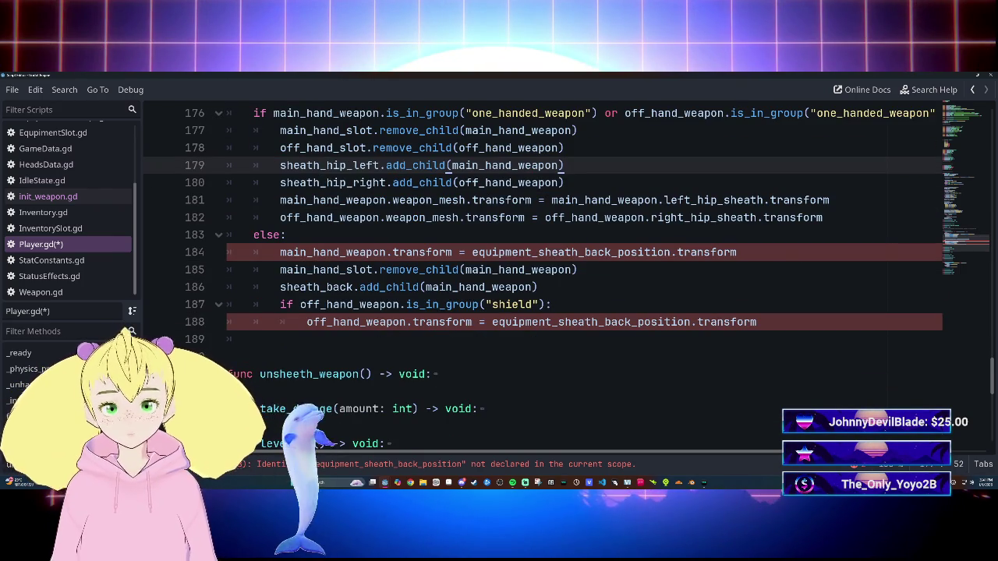
pyautogui.moveTo(472, 252); pyautogui.dragTo(737, 252)
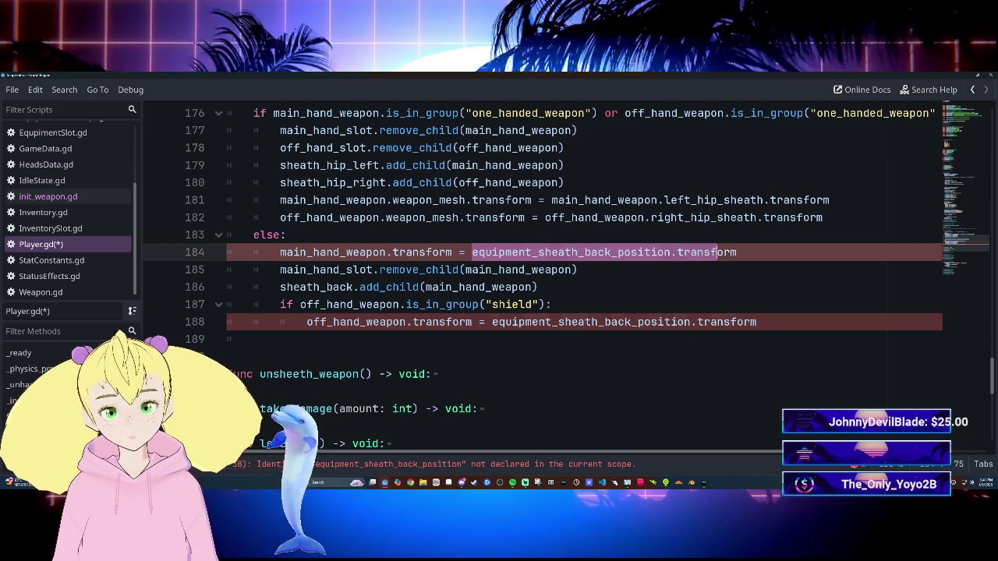
pyautogui.press('BackSpace')
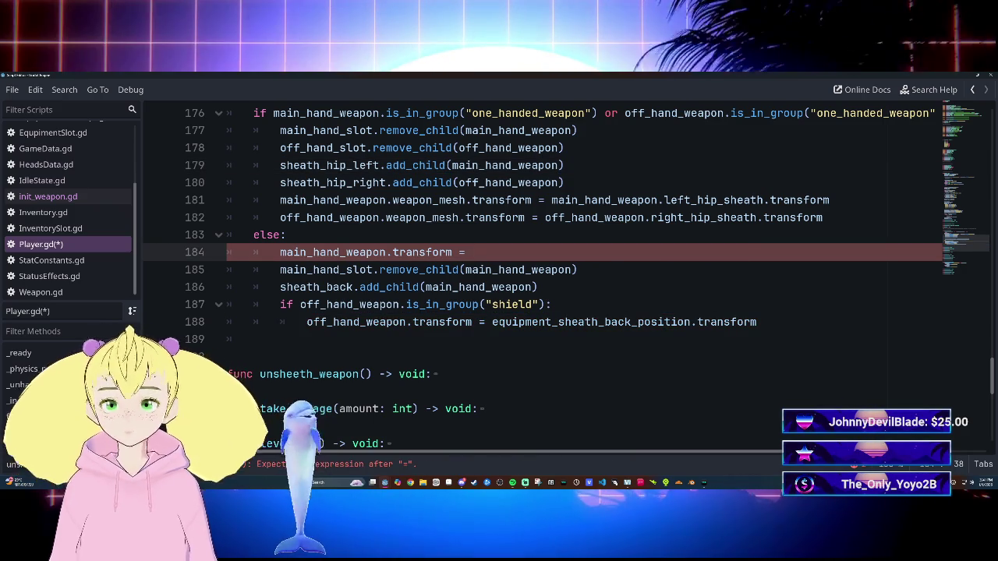
pyautogui.write('w')
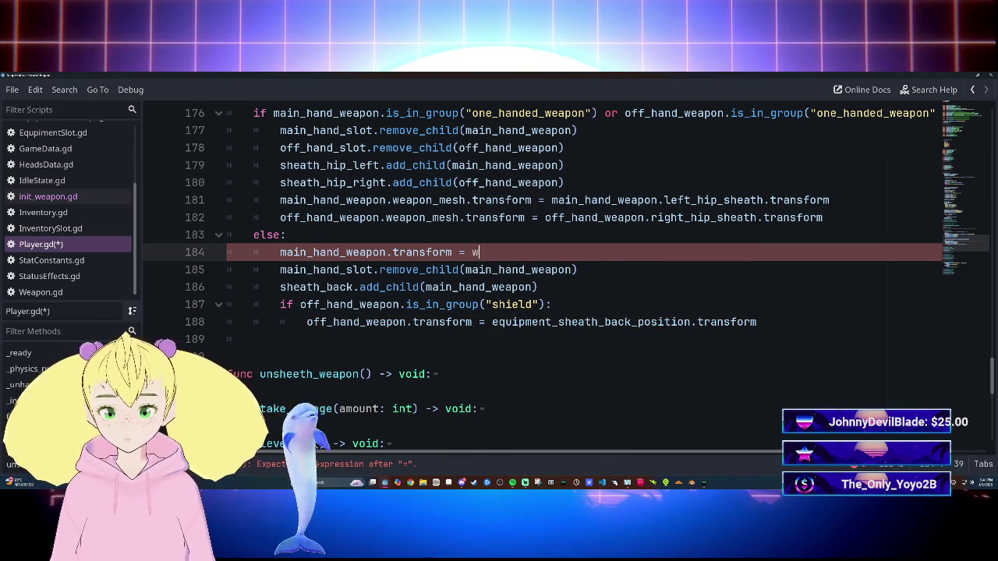
pyautogui.press('BackSpace')
pyautogui.press('BackSpace')
pyautogui.write('main')
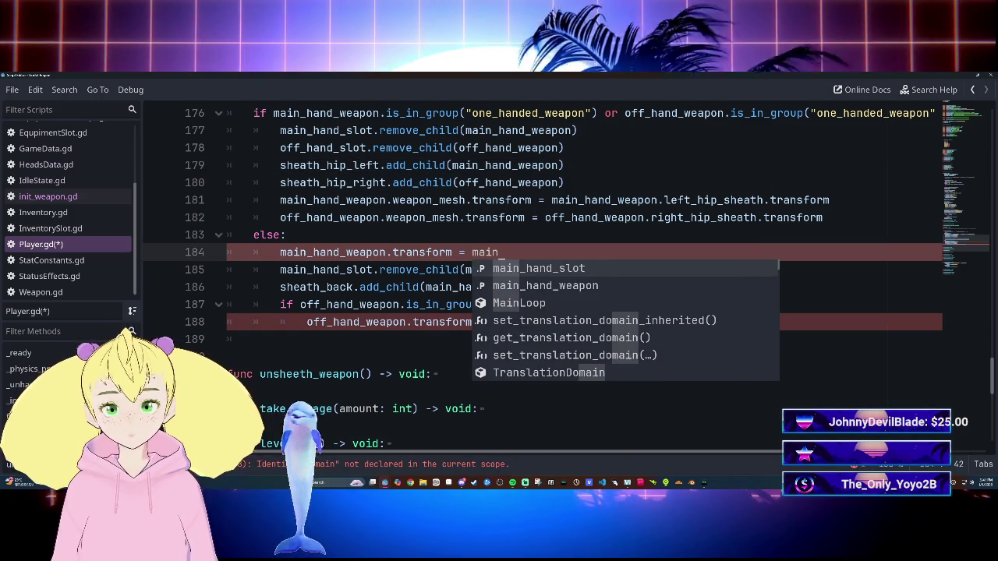
pyautogui.press('BackSpace')
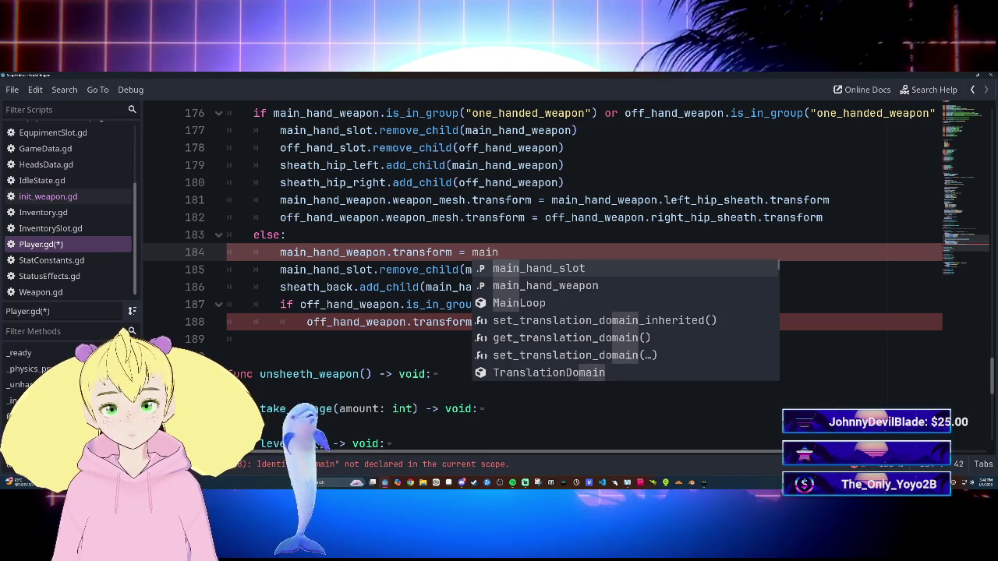
pyautogui.press('Down')
pyautogui.press('Return')
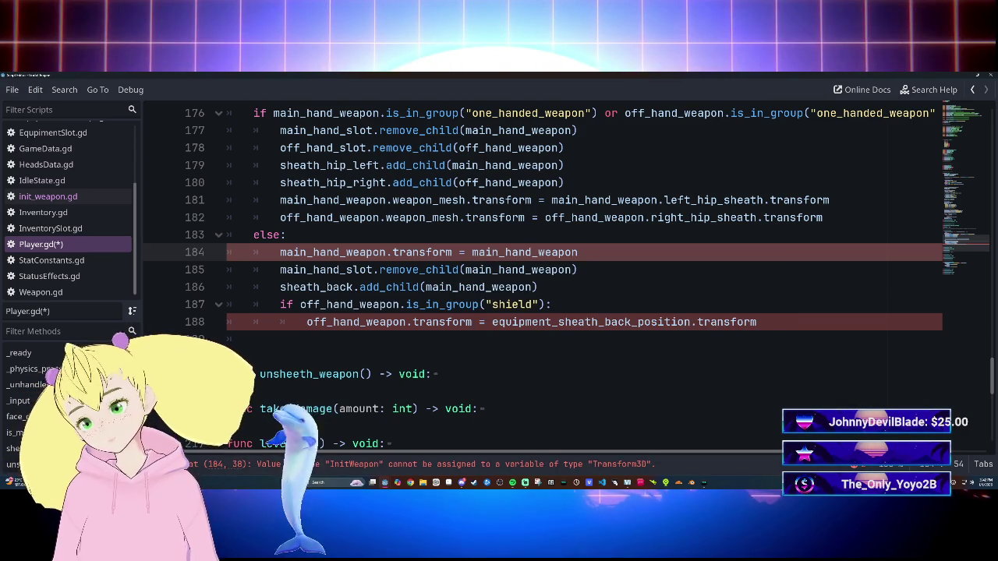
pyautogui.write('.back_sheath.tra')
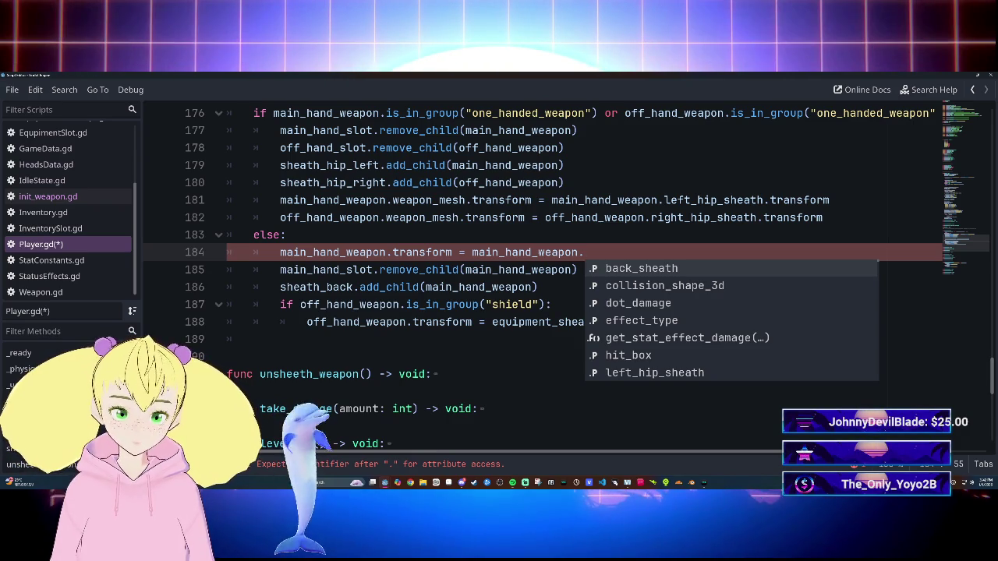
pyautogui.press('Return')
pyautogui.write('.tra')
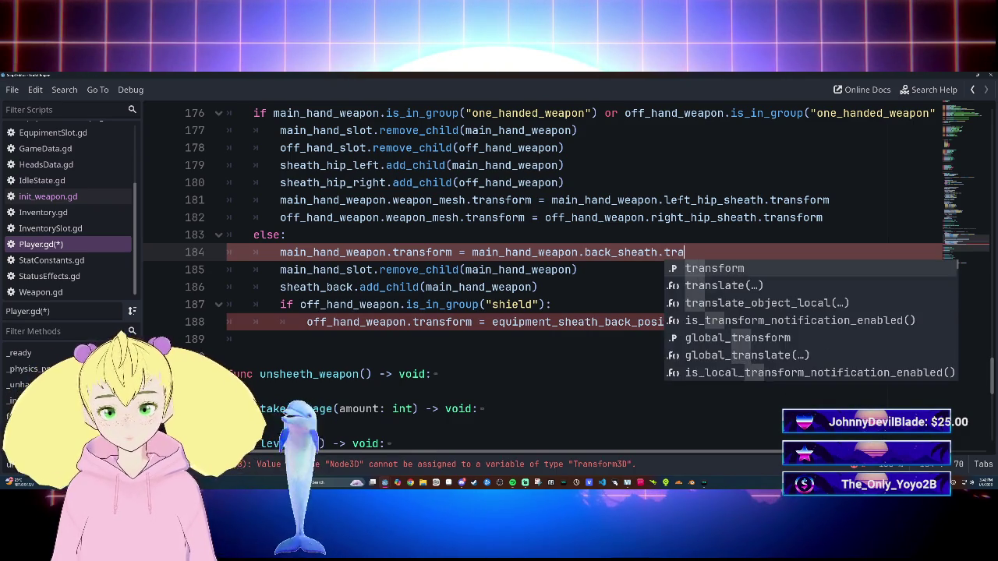
pyautogui.press('Return')
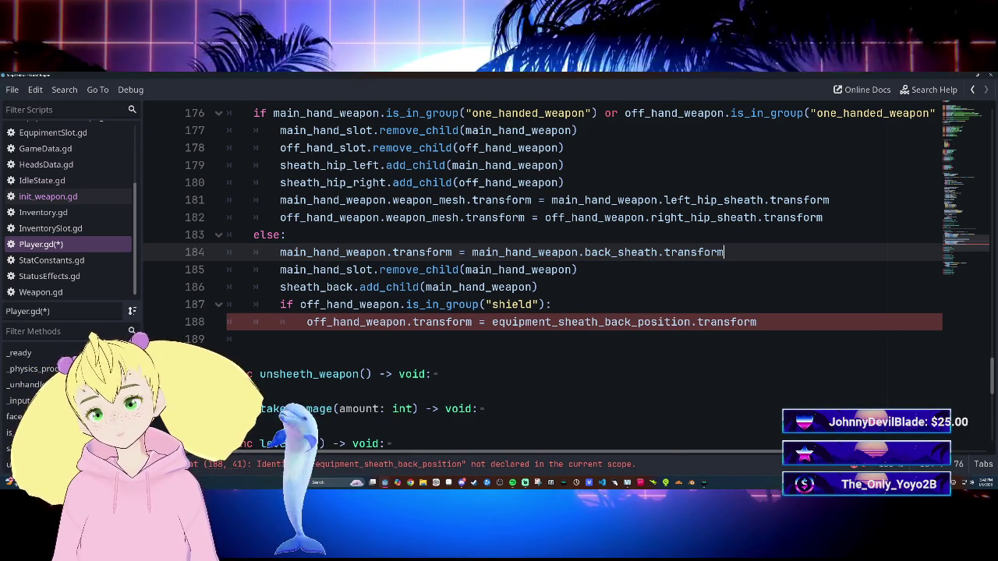
# Step: Retarget line 184's assignment to main_hand_weapon.weapon_mesh.transform
pyautogui.click(453, 252)
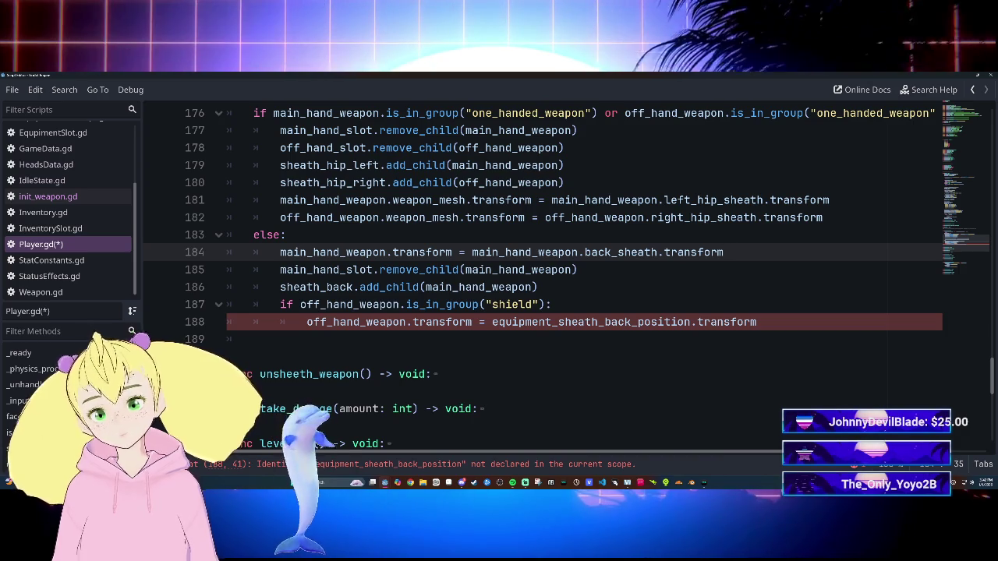
pyautogui.press('BackSpace')
pyautogui.press('BackSpace')
pyautogui.press('BackSpace')
pyautogui.write('weap')
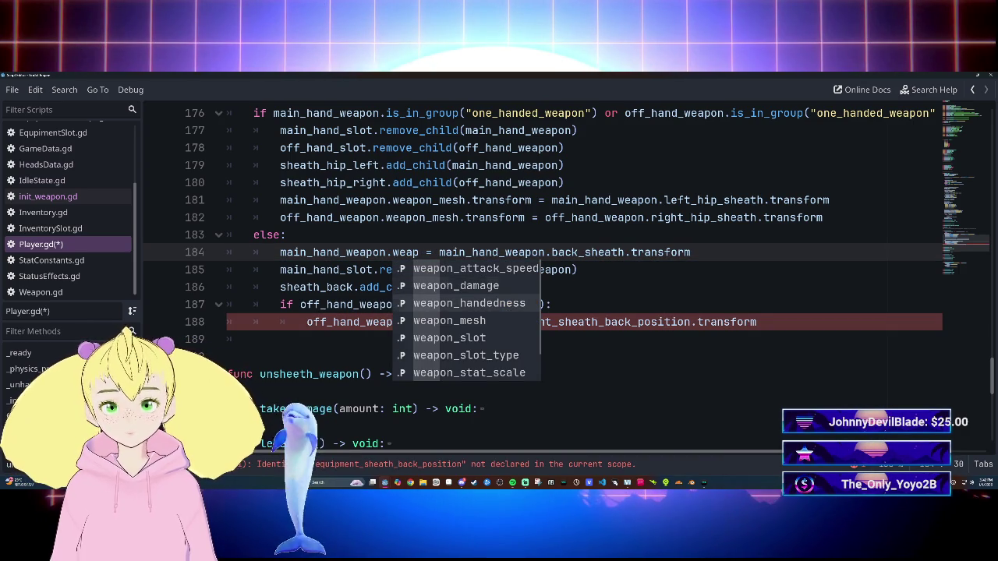
pyautogui.write('on_m')
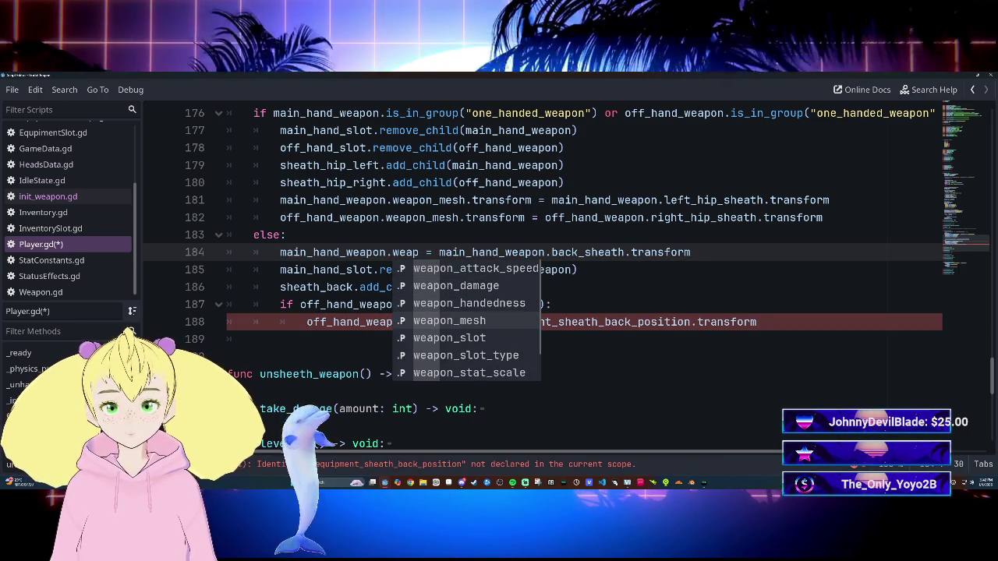
pyautogui.press('Return')
pyautogui.write('.tr')
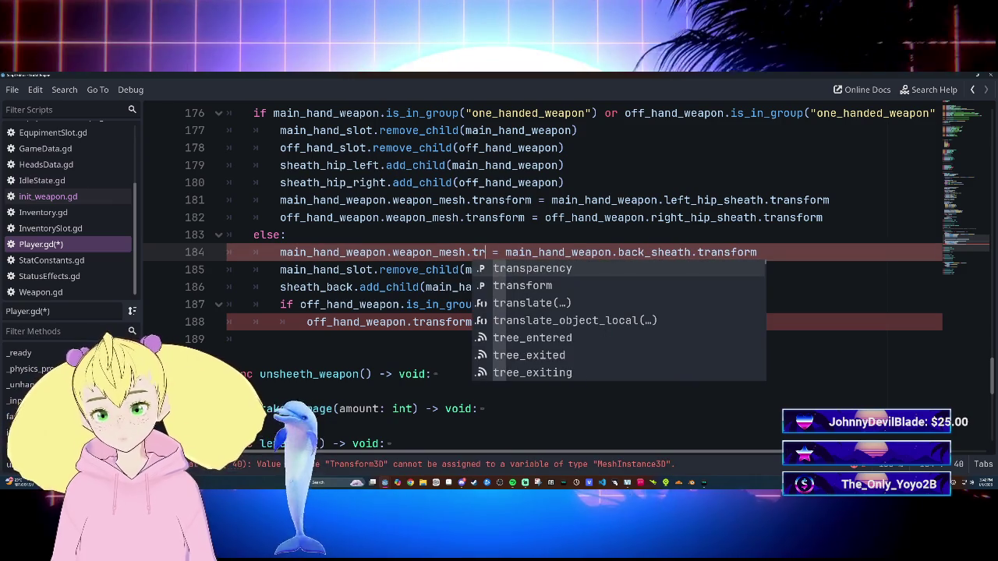
pyautogui.press('Down')
pyautogui.press('Return')
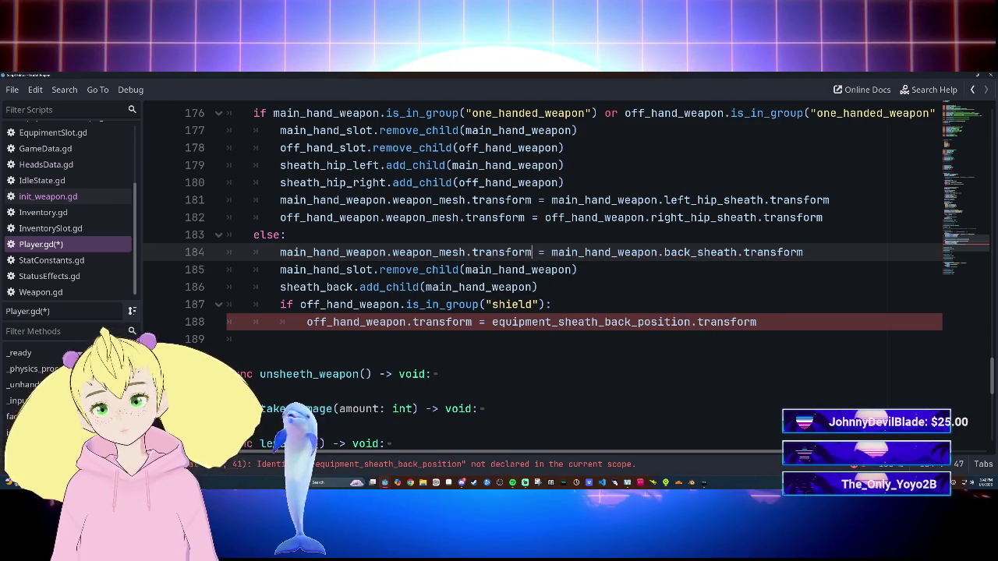
pyautogui.click(578, 270)
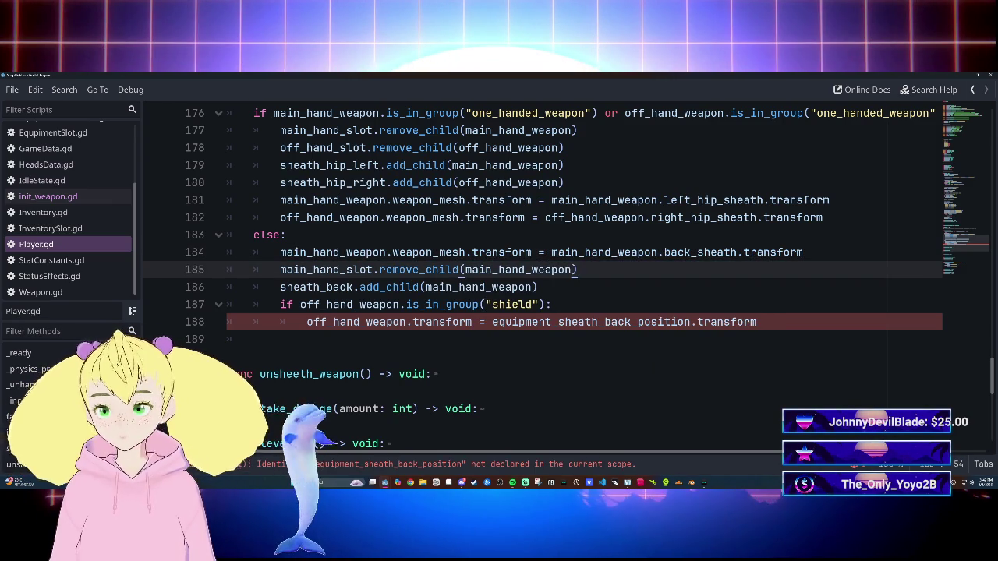
pyautogui.scroll(3, 546, 280)
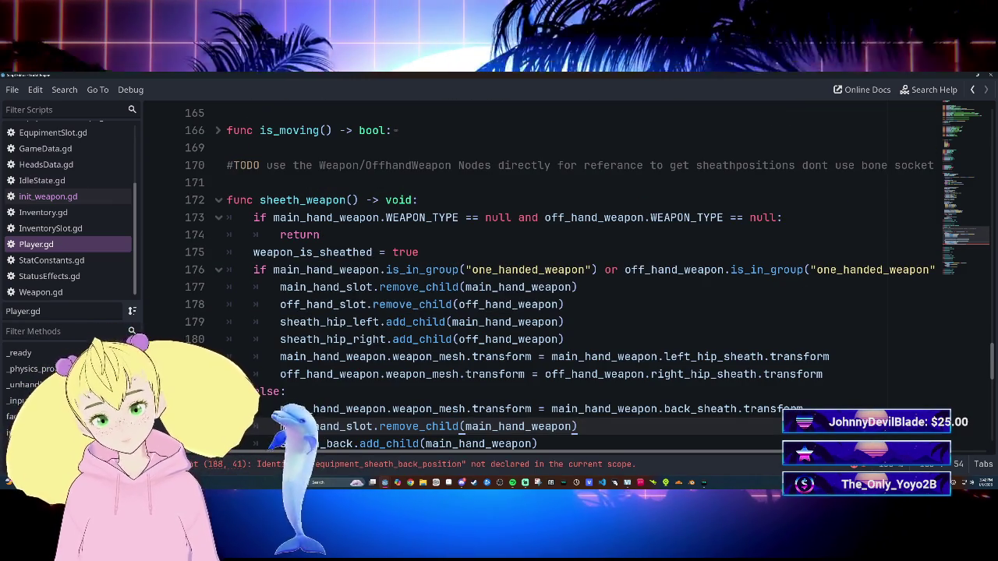
pyautogui.scroll(-4, 546, 281)
pyautogui.scroll(6, 545, 280)
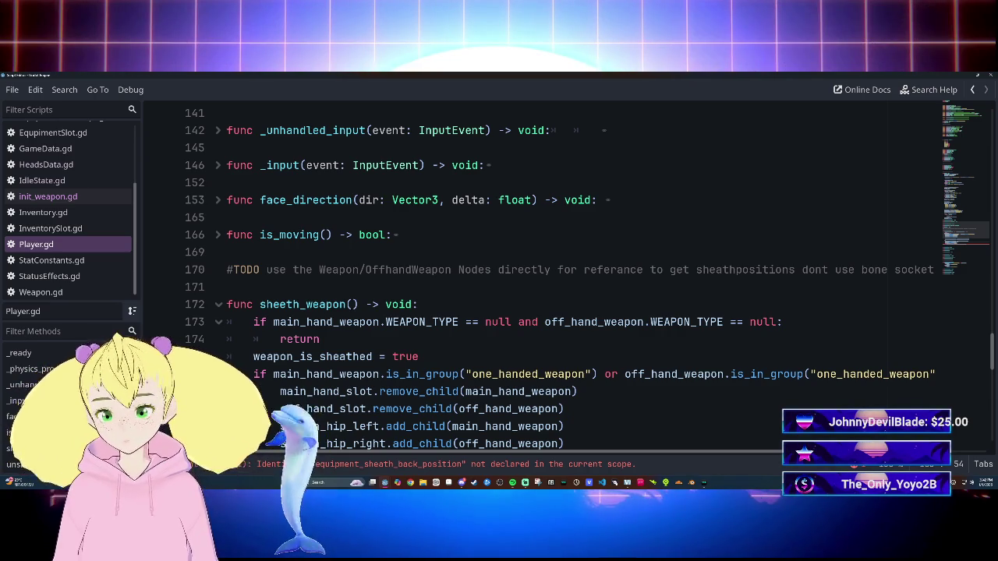
pyautogui.scroll(-12, 545, 273)
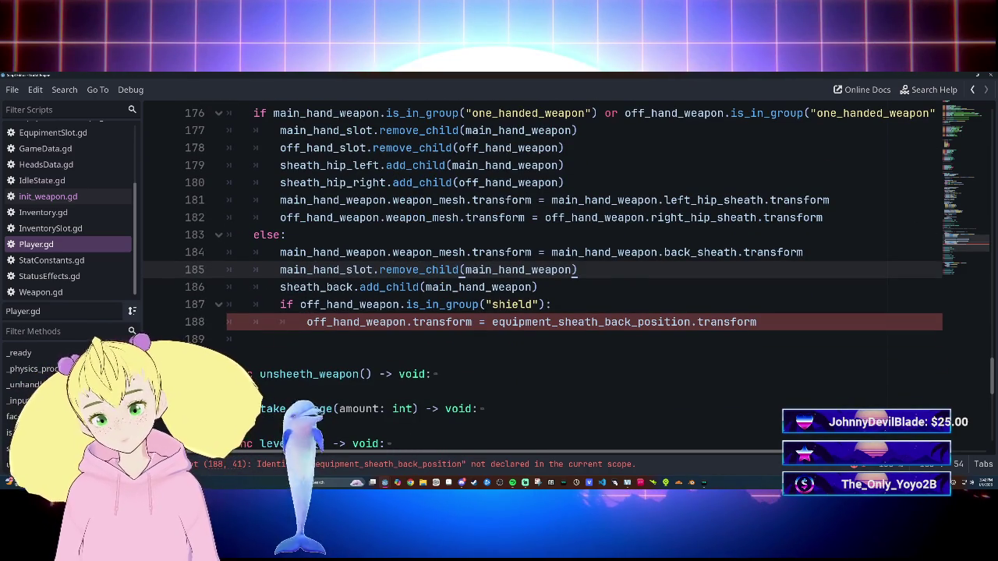
pyautogui.scroll(2, 546, 272)
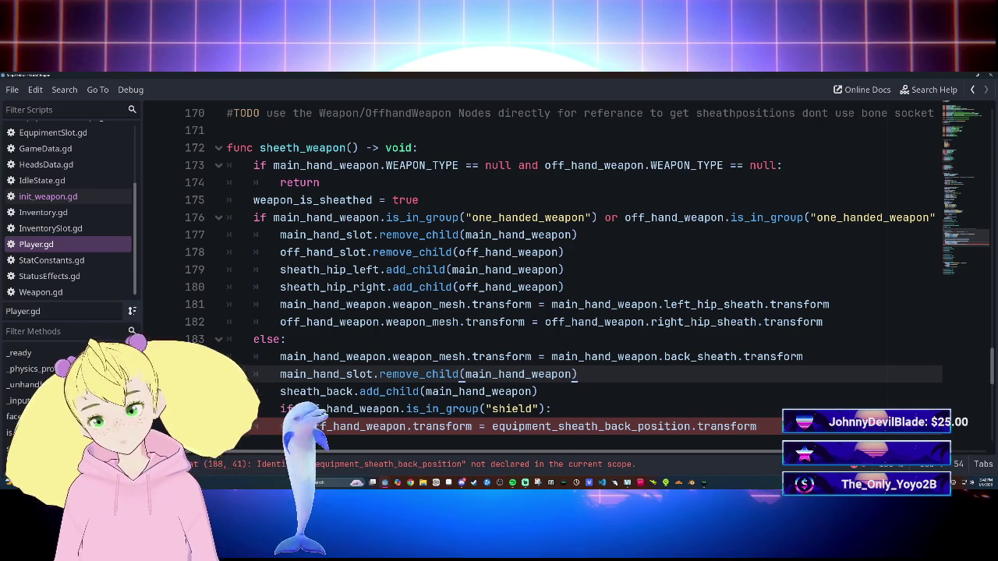
pyautogui.scroll(-2, 546, 273)
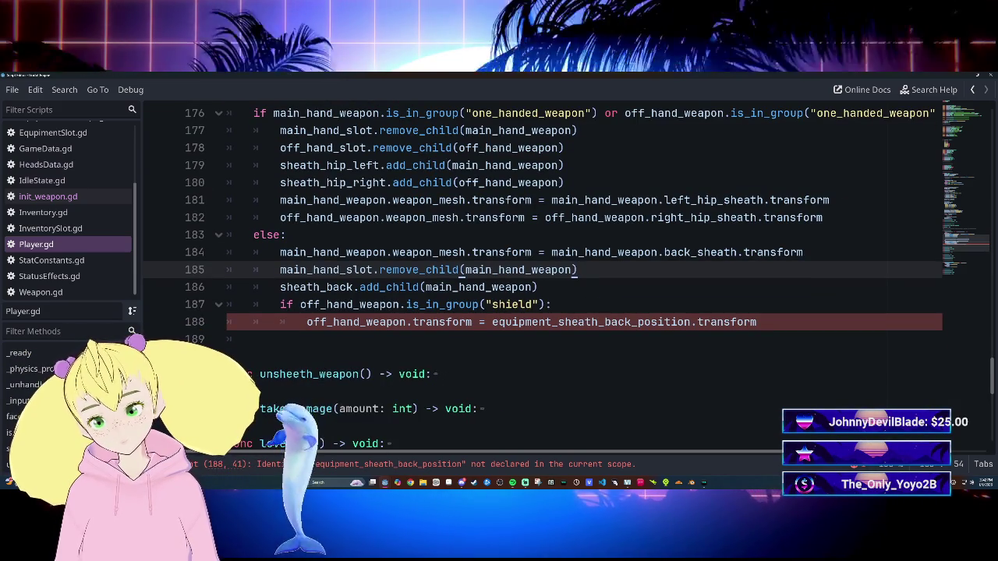
# Step: Make line 188's target the shield's weapon_mesh.transform
pyautogui.click(412, 322)
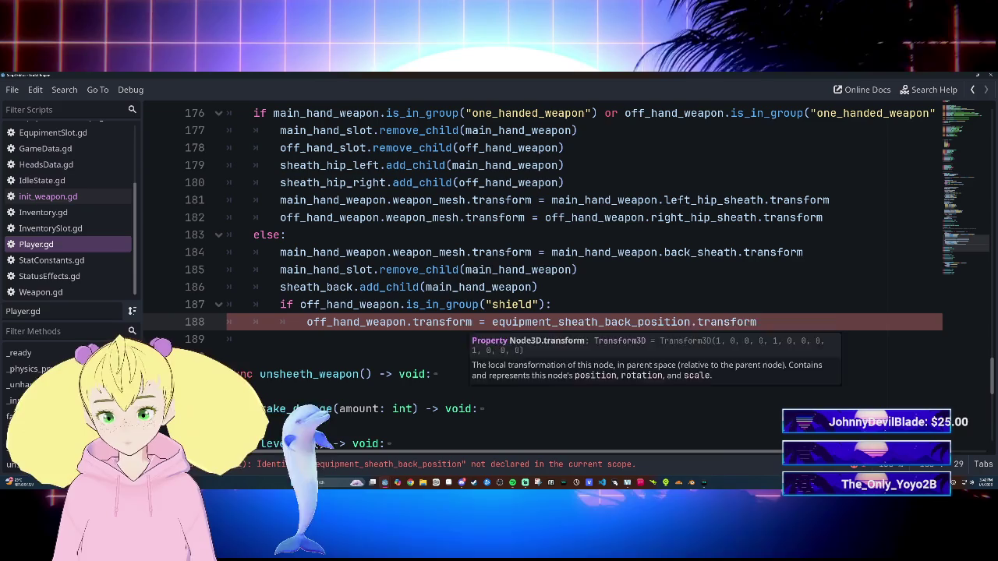
pyautogui.write('wea')
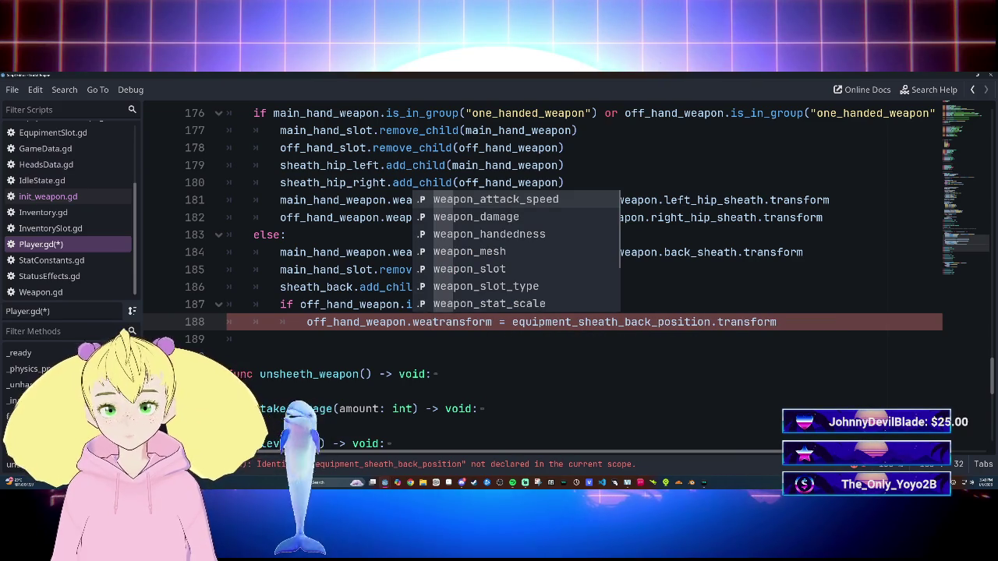
pyautogui.press('Down')
pyautogui.press('Tab')
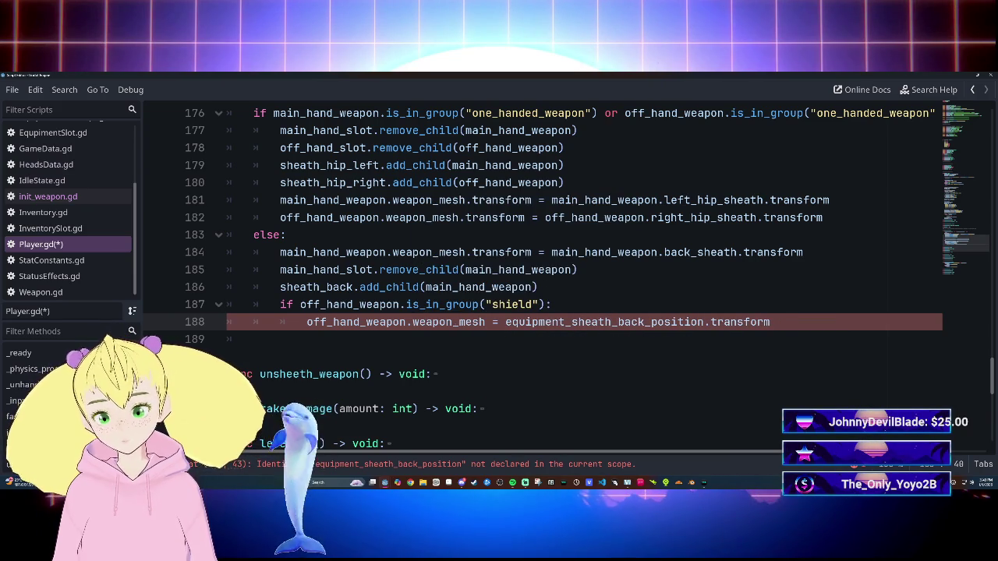
pyautogui.write('.tr')
pyautogui.press('Down')
pyautogui.press('Tab')
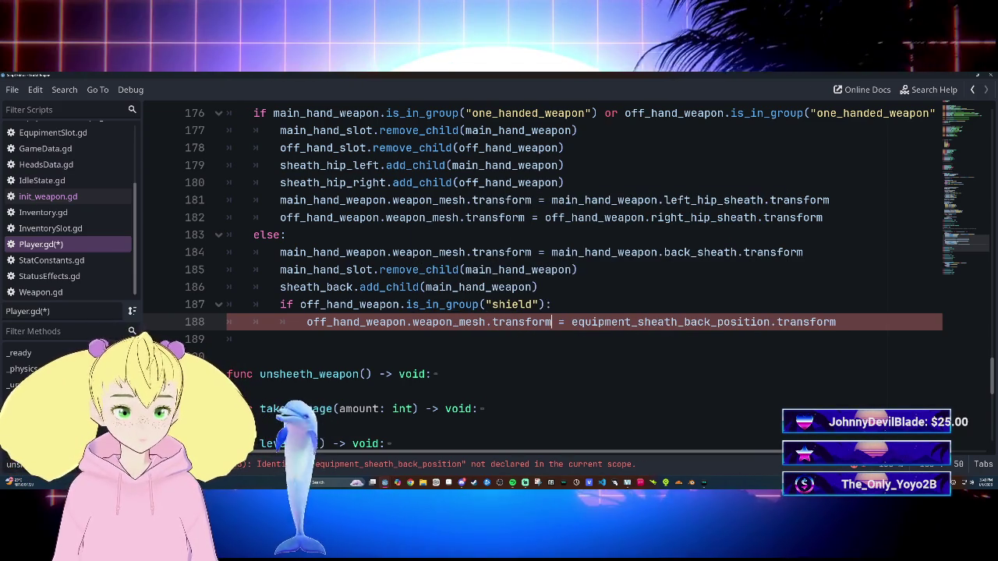
# Step: Replace equipment_sheath_back_position on line 188 with main_hand_weapon.back_sheath, and save Player.gd
pyautogui.moveTo(657, 322); pyautogui.dragTo(571, 322)
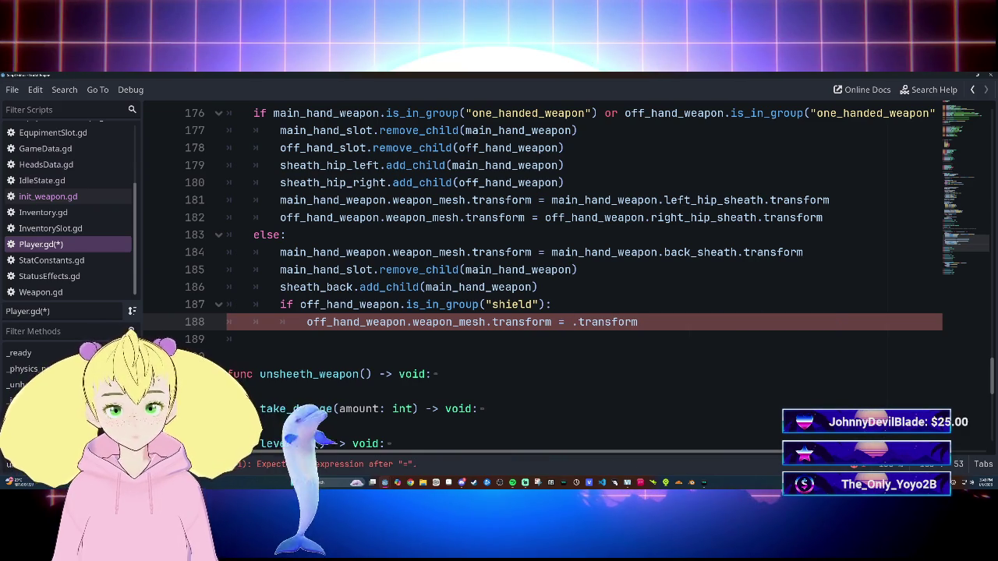
pyautogui.write('ain')
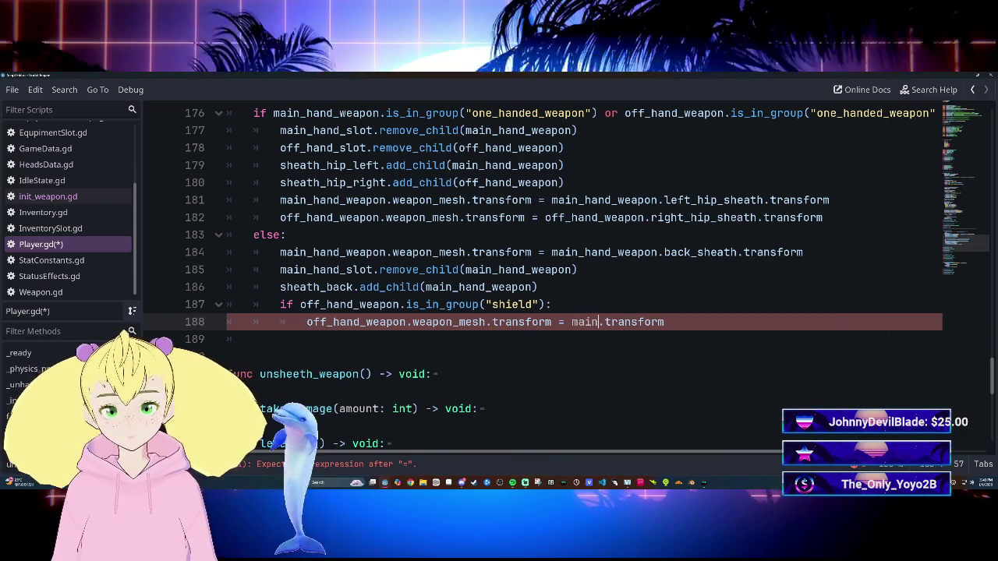
pyautogui.press('Return')
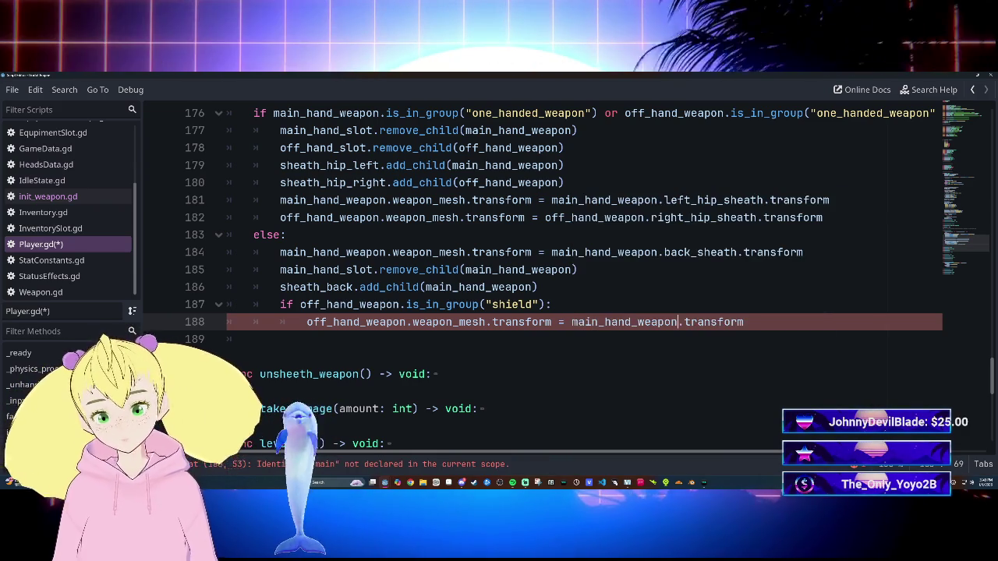
pyautogui.write('.')
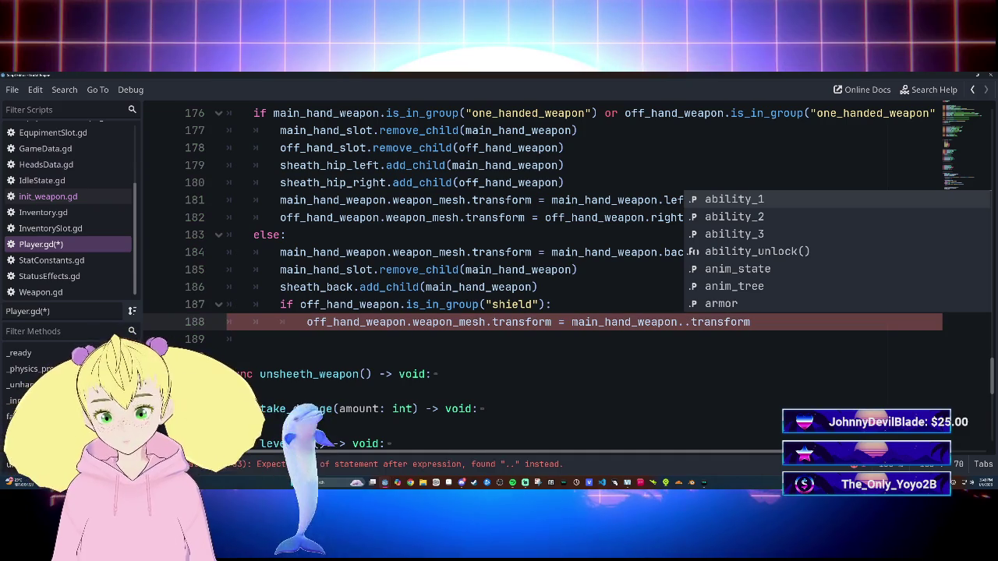
pyautogui.write('ba')
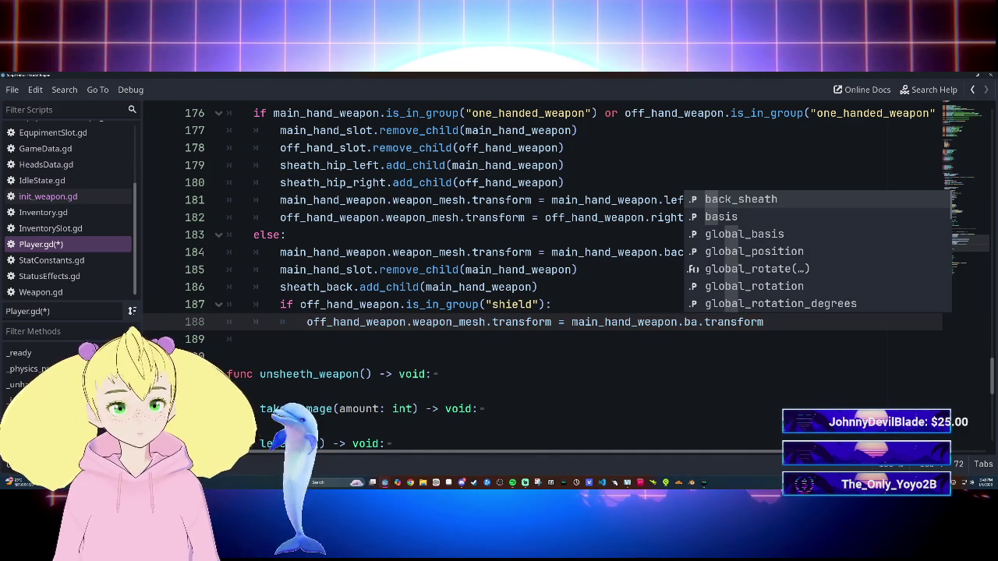
pyautogui.press('Return')
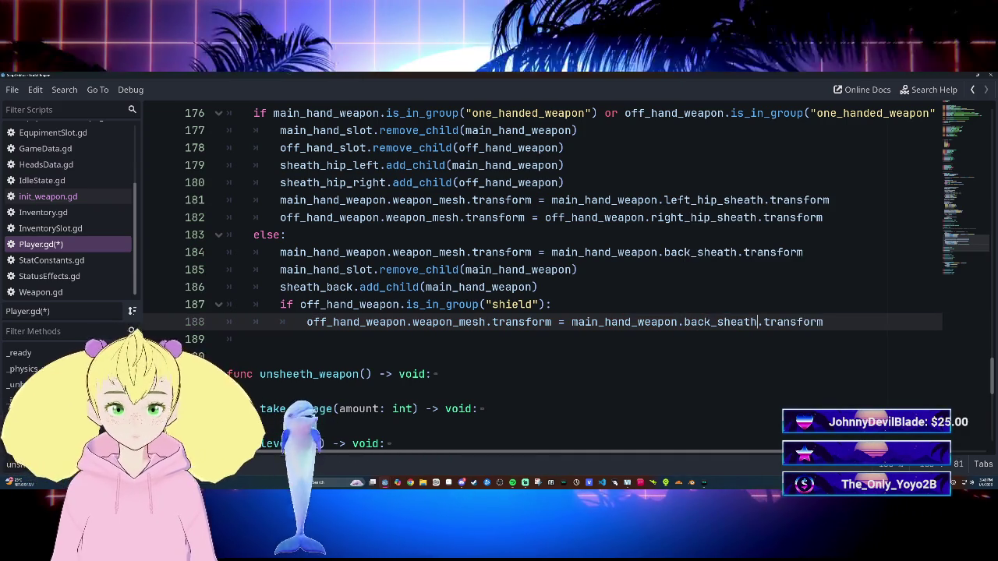
pyautogui.hotkey('ctrl', 's')
pyautogui.scroll(20, 546, 273)
pyautogui.scroll(4, 546, 273)
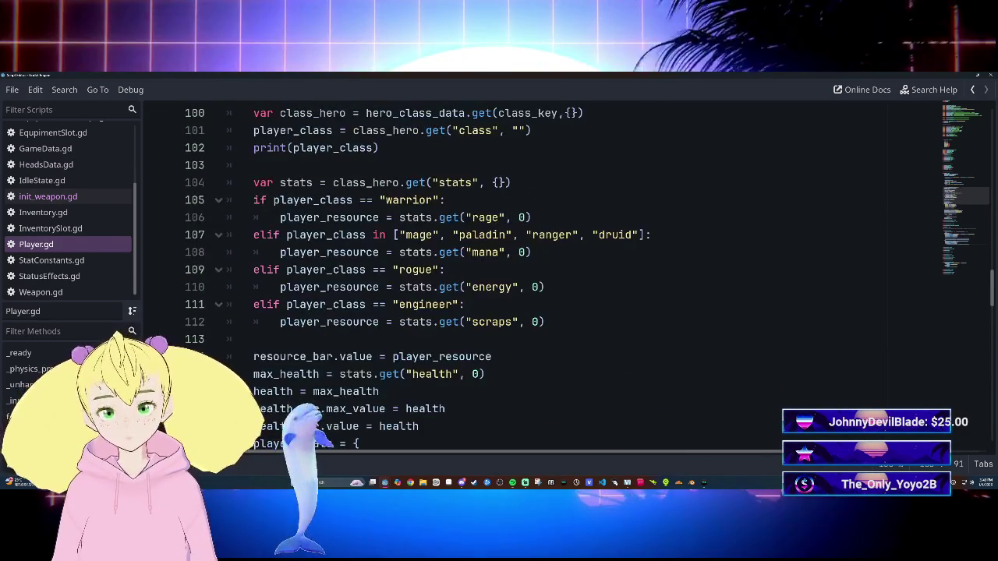
# Step: Review the sheath setup in init_weapon.gd, then return to Player.gd
pyautogui.click(492, 356)
pyautogui.scroll(15, 546, 273)
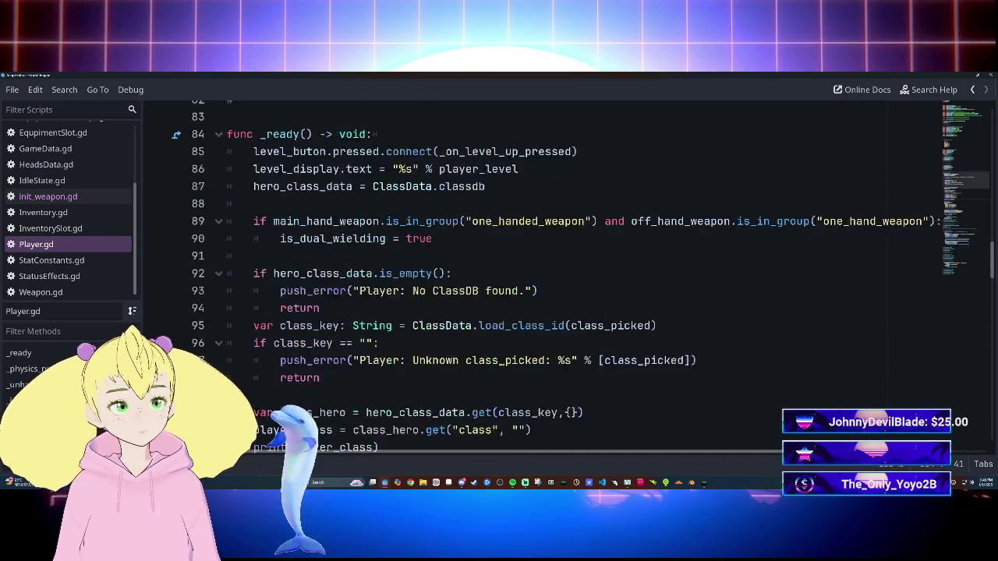
pyautogui.click(49, 196)
pyautogui.scroll(-10, 546, 273)
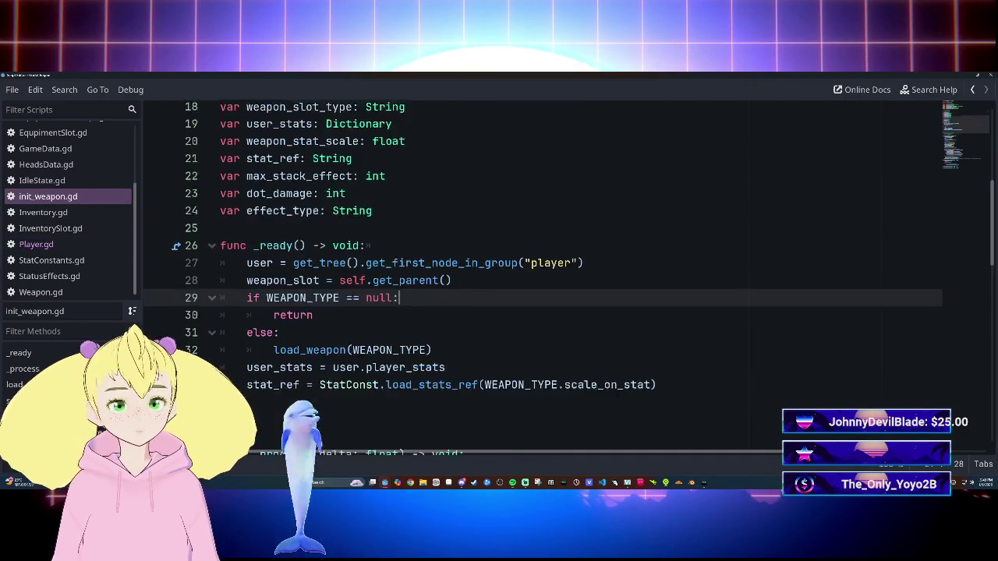
pyautogui.scroll(4, 546, 273)
pyautogui.scroll(-12, 546, 273)
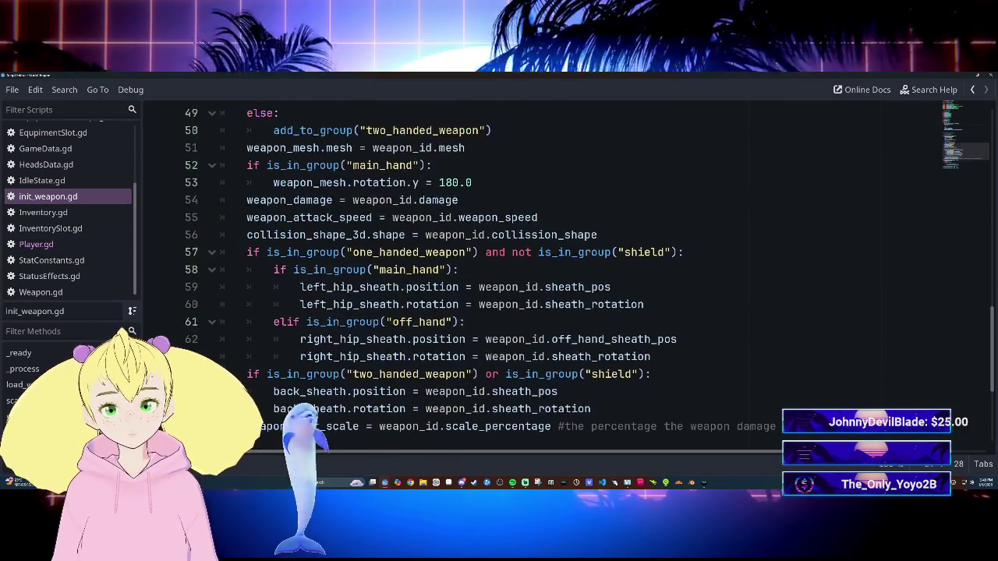
pyautogui.click(36, 244)
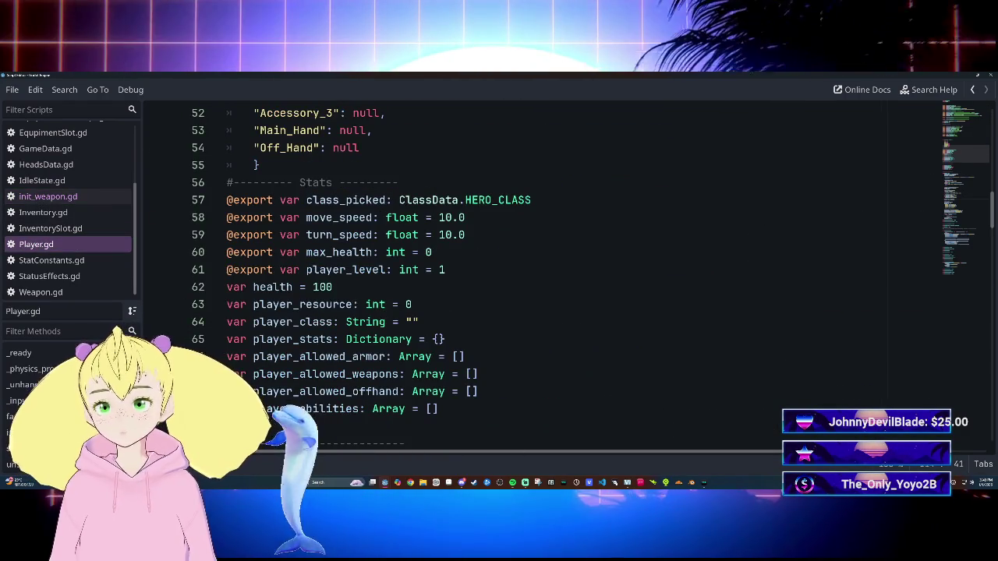
pyautogui.click(48, 197)
pyautogui.click(36, 244)
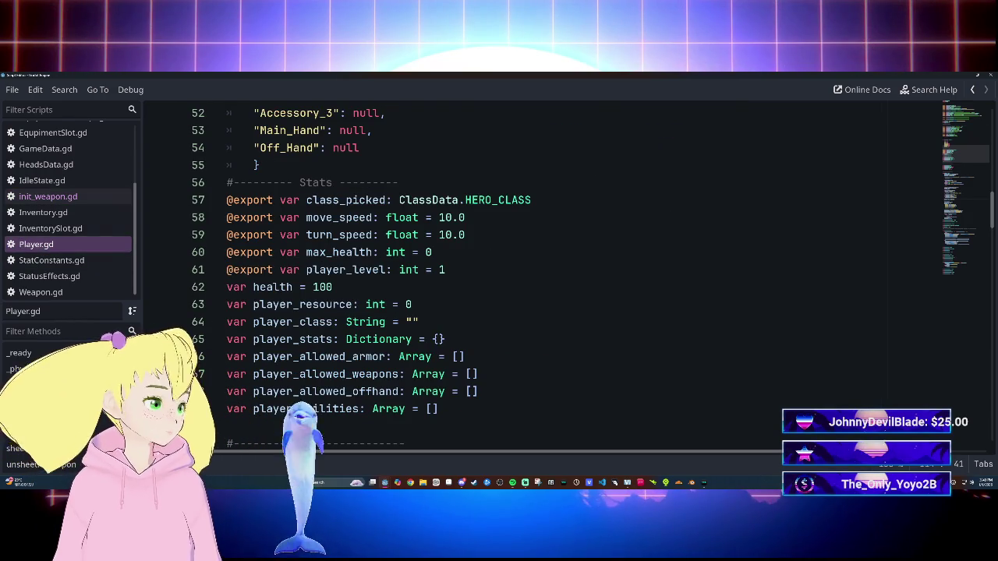
# Step: Scroll down to line 191 and unfold the unsheeth_weapon function
pyautogui.scroll(-17, 546, 273)
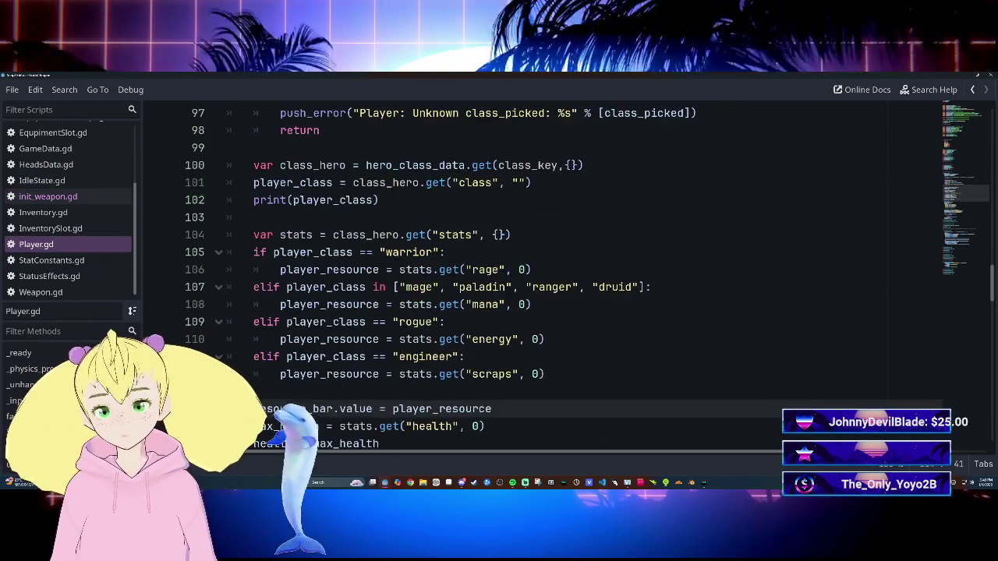
pyautogui.scroll(-10, 546, 273)
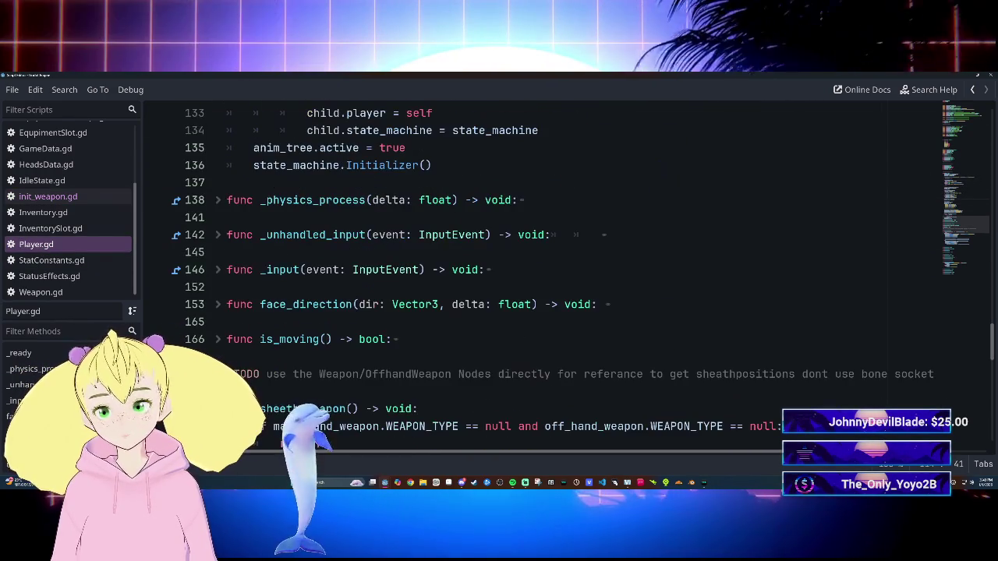
pyautogui.scroll(-3, 546, 273)
pyautogui.scroll(-5, 546, 273)
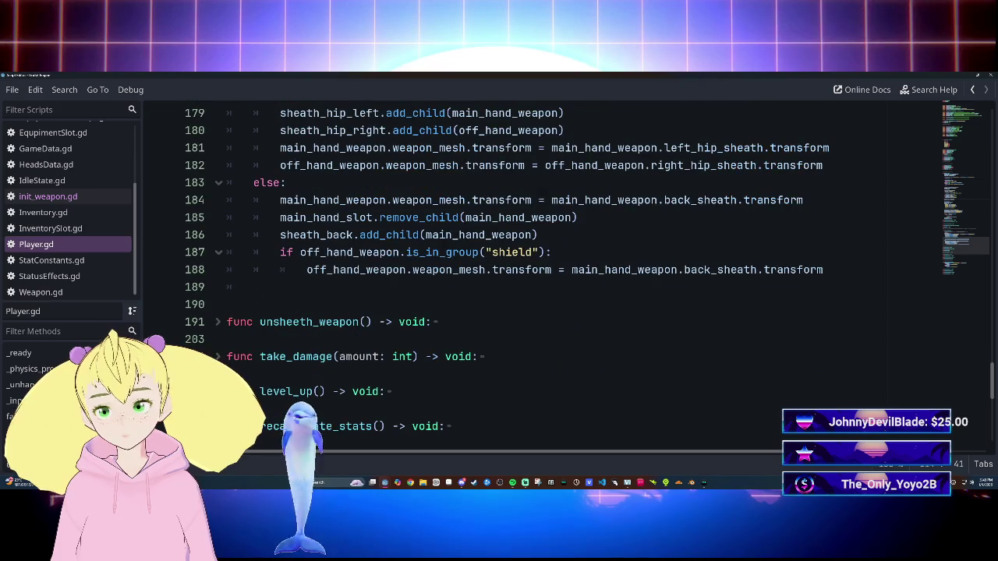
pyautogui.click(218, 323)
pyautogui.scroll(-4, 220, 328)
pyautogui.scroll(1, 219, 327)
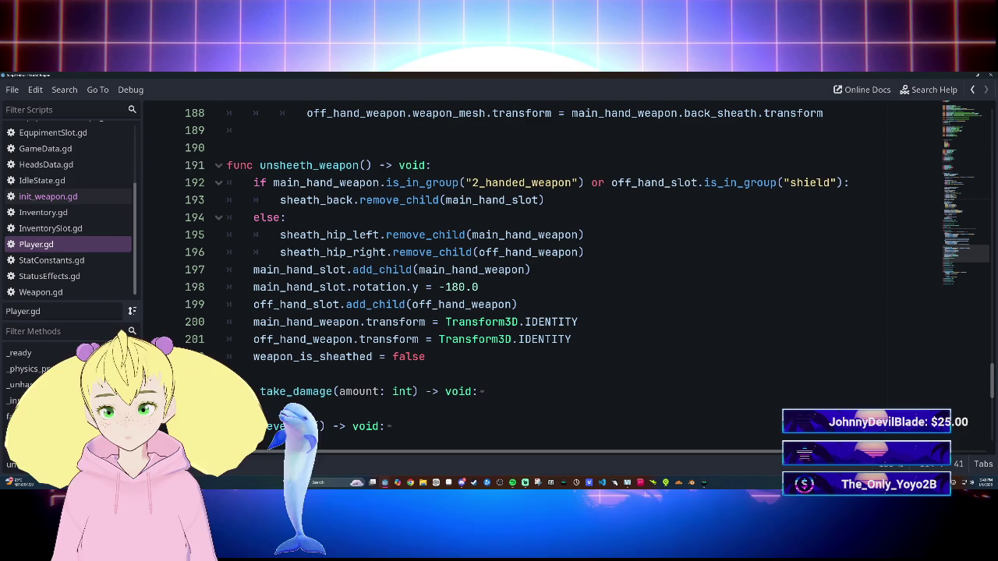
# Step: Copy the two Transform3D.IDENTITY reset lines below line 193, adding a new line after them
pyautogui.moveTo(253, 322); pyautogui.dragTo(572, 340)
pyautogui.hotkey('ctrl', 'c')
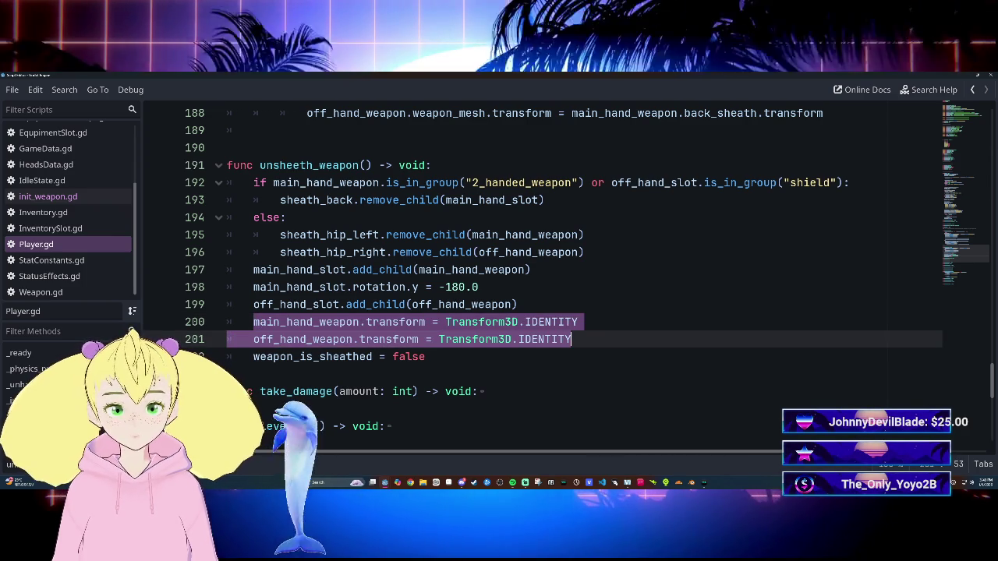
pyautogui.click(545, 200)
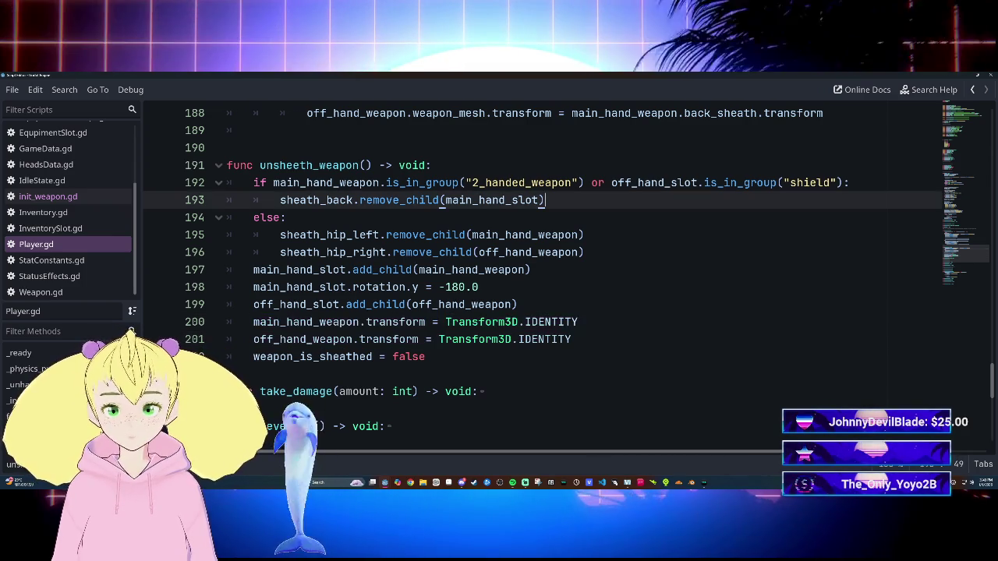
pyautogui.press('Return')
pyautogui.hotkey('ctrl', 'v')
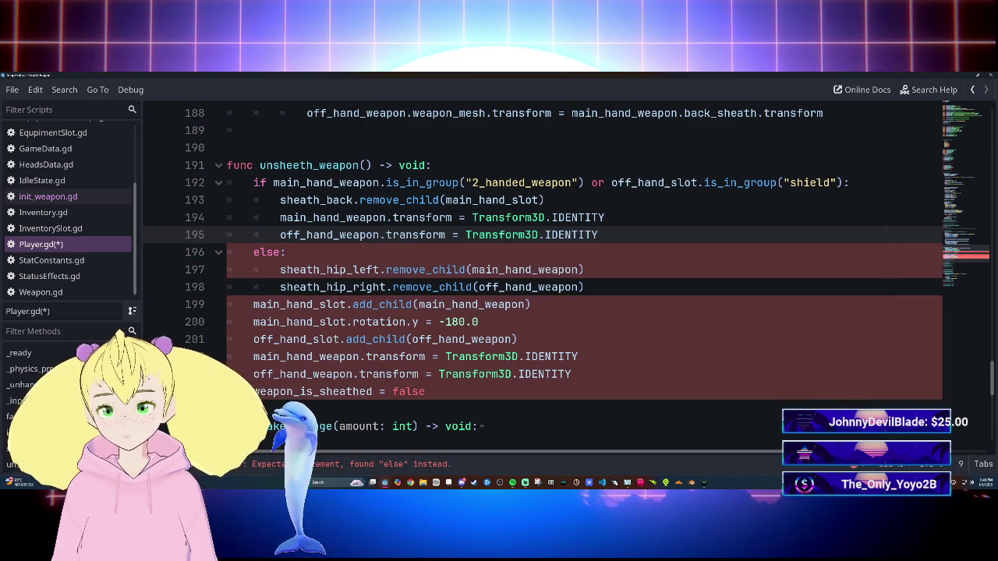
pyautogui.click(545, 200)
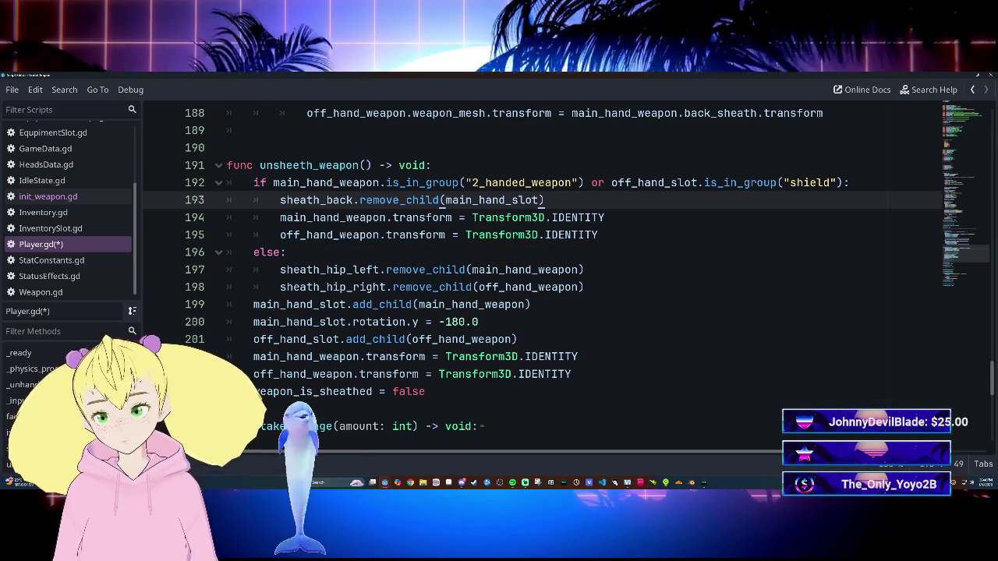
pyautogui.click(539, 234)
pyautogui.click(598, 234)
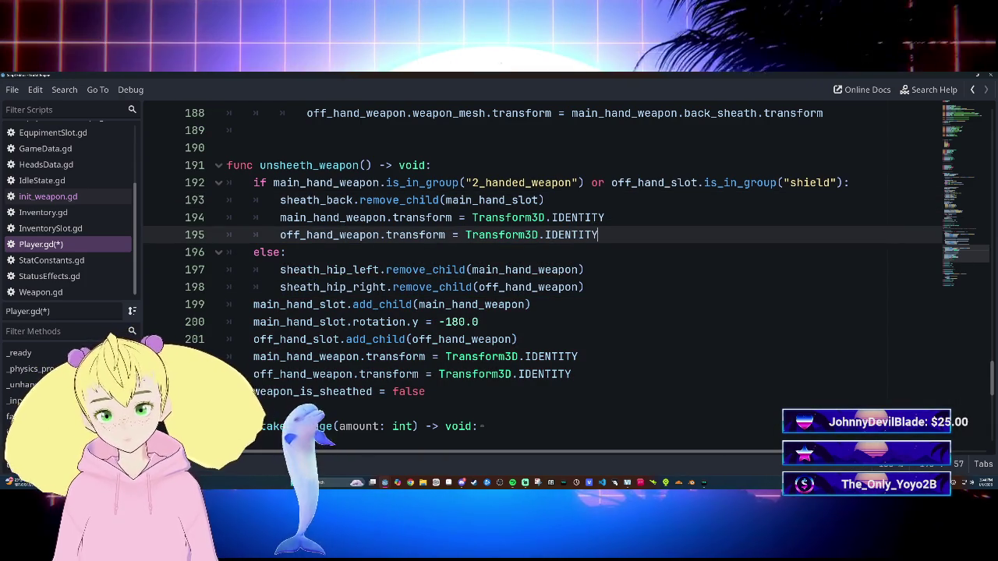
pyautogui.press('Return')
# Step: Change line 194 to reset main_hand_weapon.weapon_mesh.transform
pyautogui.write('main')
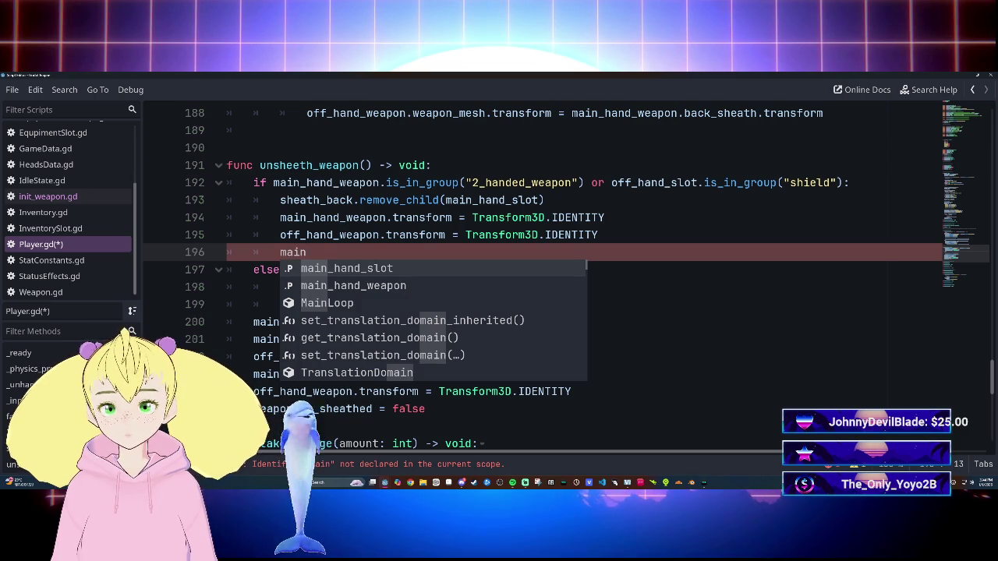
pyautogui.press('Escape')
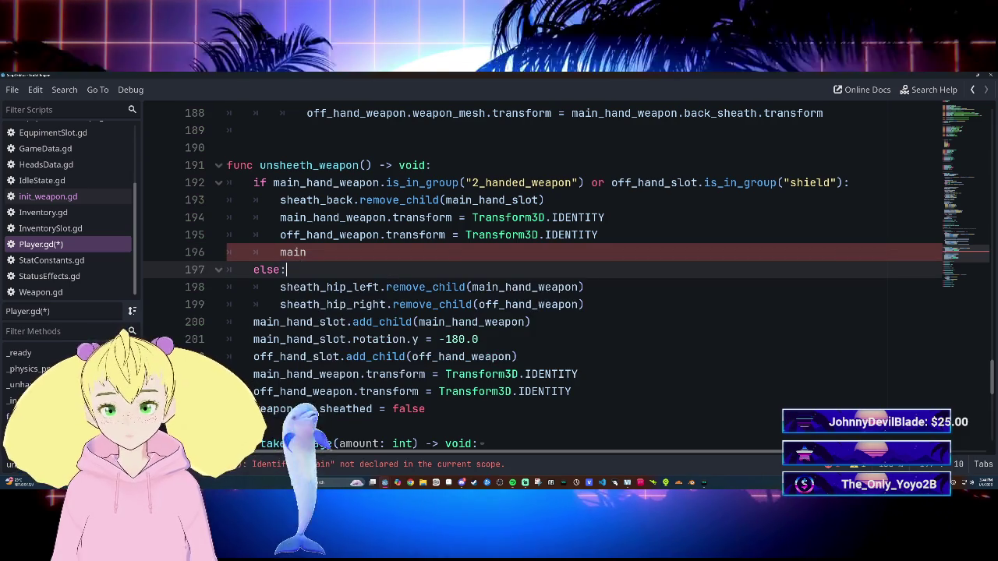
pyautogui.click(393, 218)
pyautogui.write('weapo')
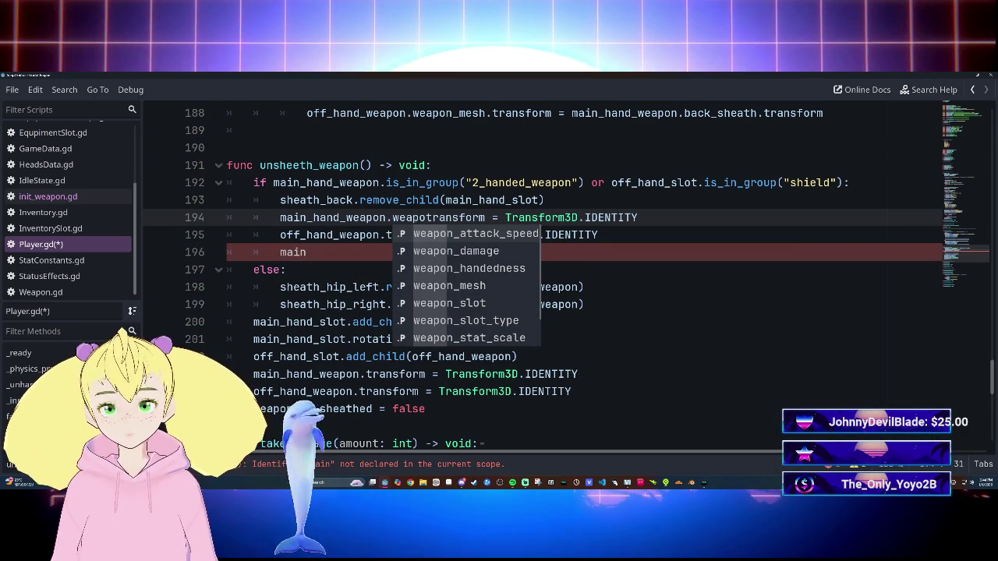
pyautogui.press('Tab')
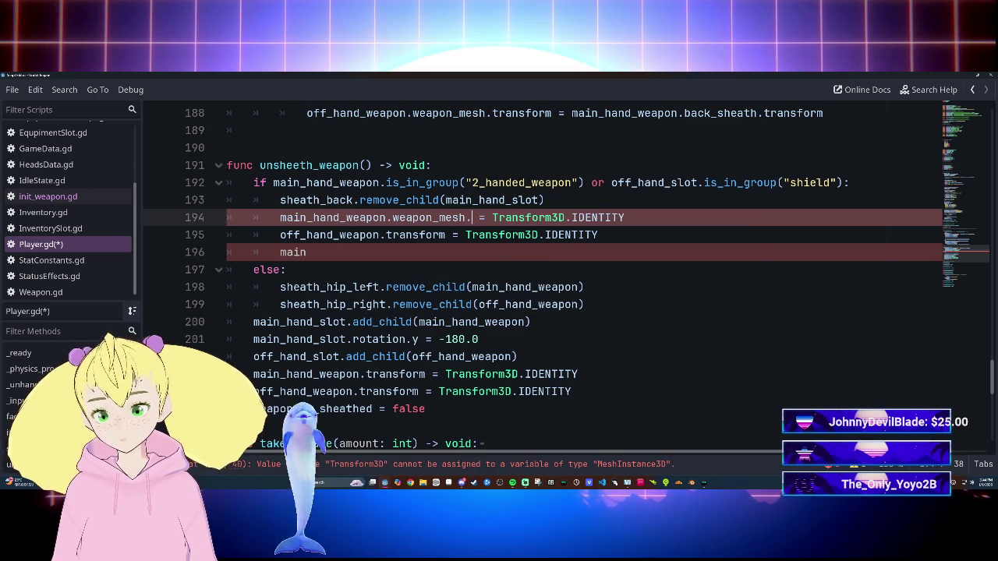
pyautogui.write('.tr')
pyautogui.press('Down')
pyautogui.press('Tab')
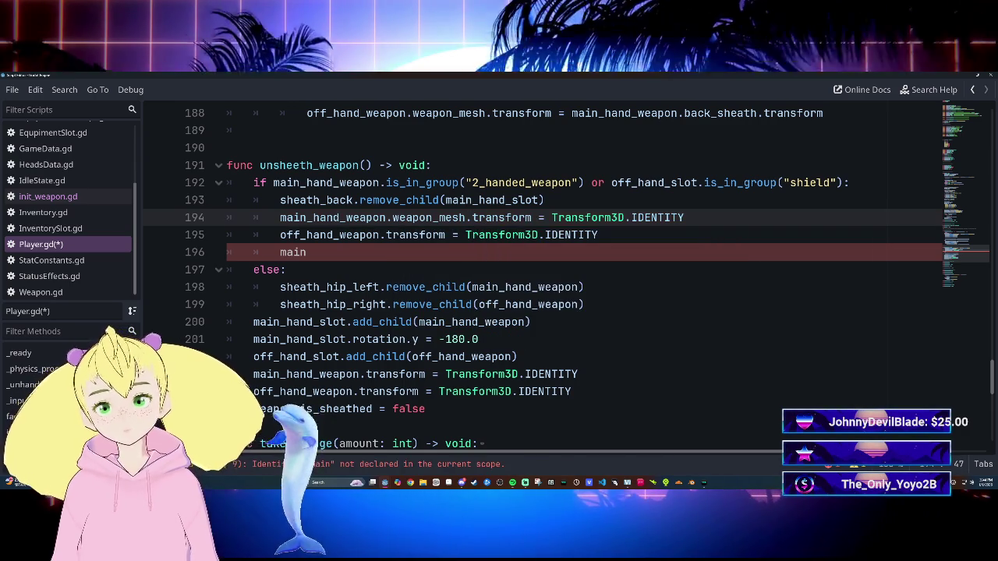
# Step: Change line 195 to reset off_hand_weapon.weapon_mesh.transform
pyautogui.click(386, 235)
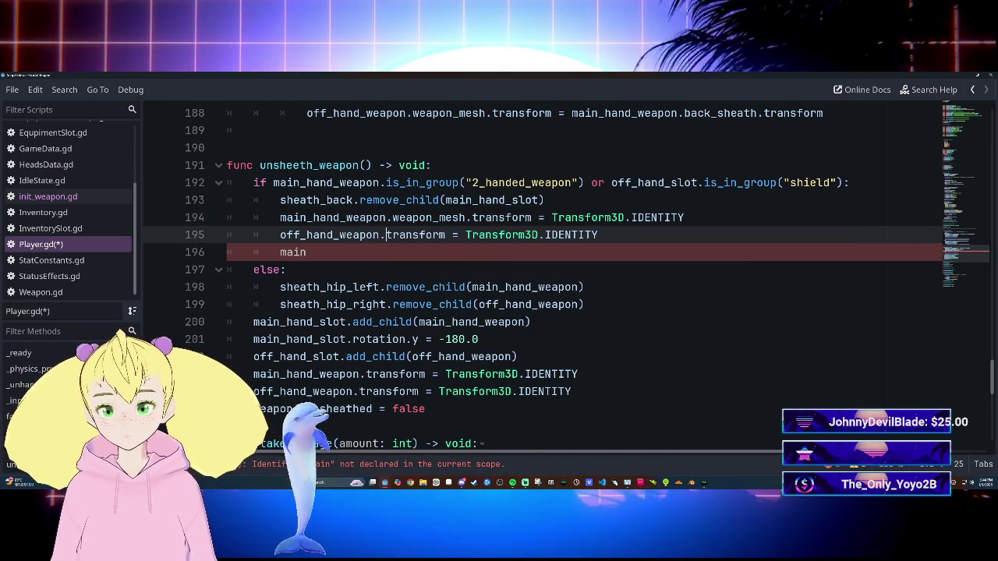
pyautogui.write('weap')
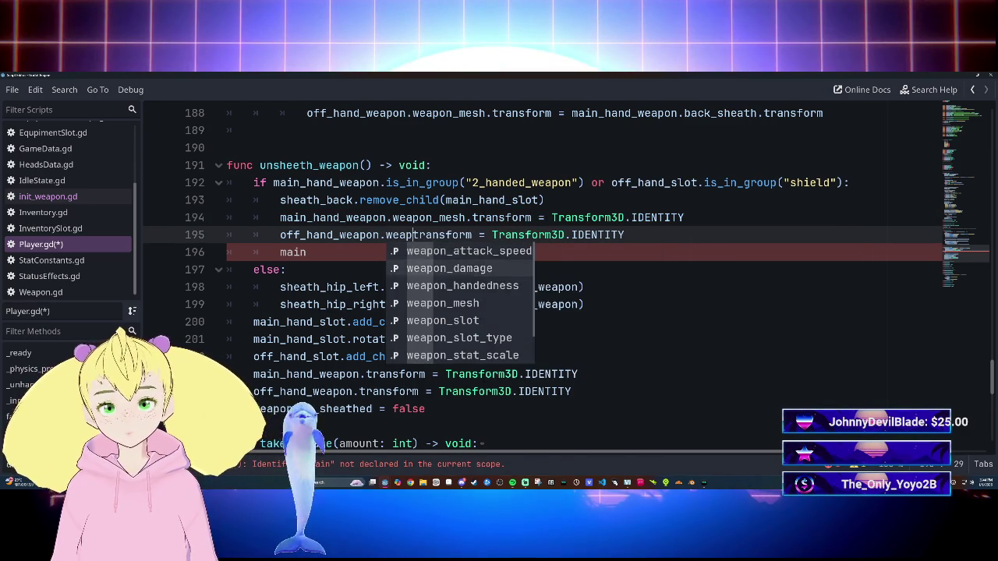
pyautogui.press('Tab')
pyautogui.write('.tr')
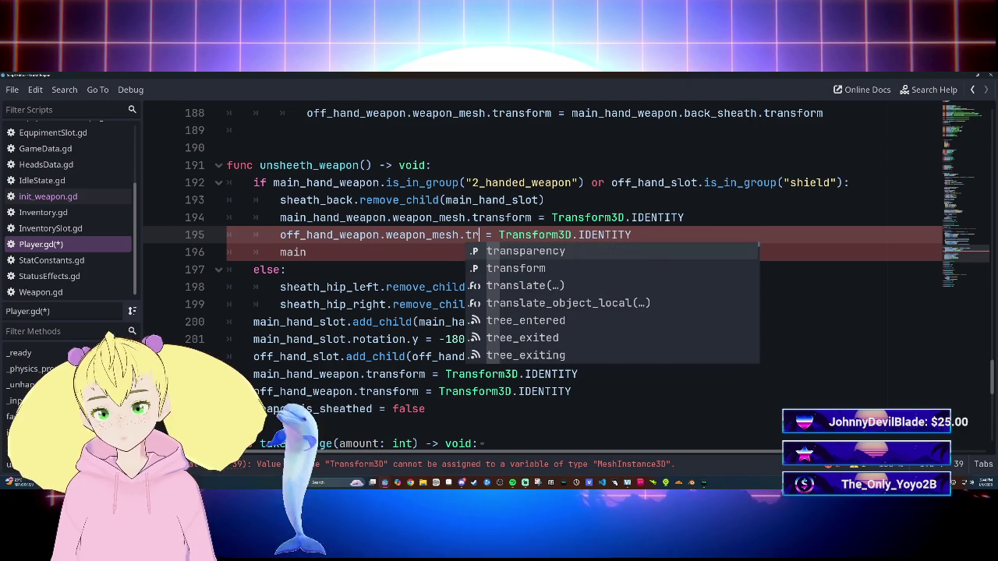
pyautogui.press('Down')
pyautogui.press('Tab')
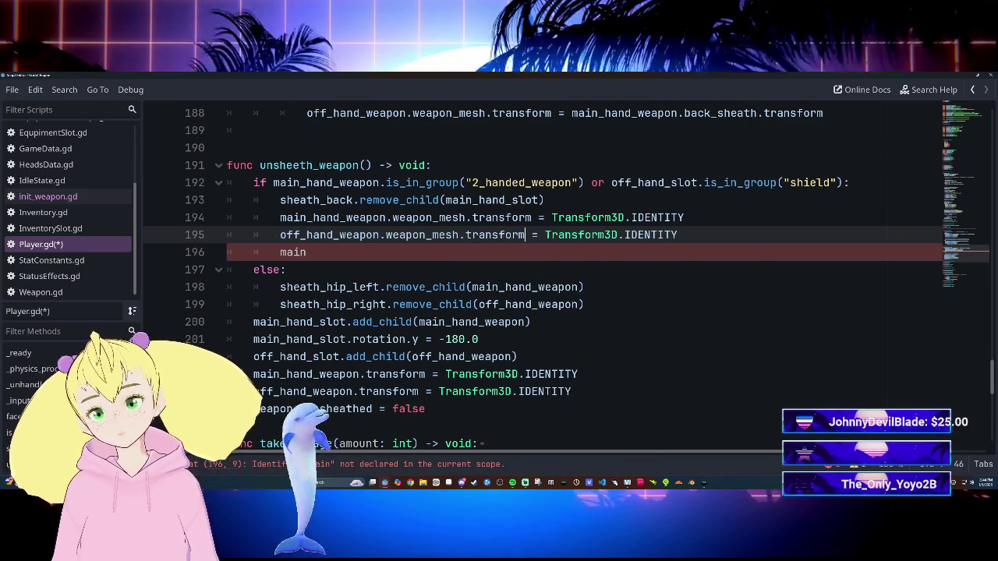
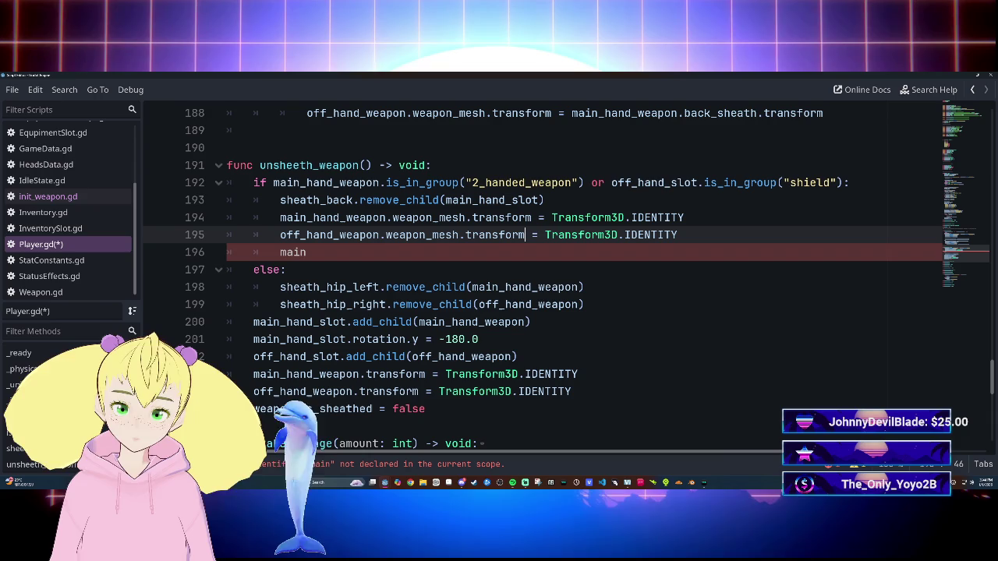
# Step: Resume line 196 after the off-hand transform reset, autocompleting main_hand_slot and typing toward main_hand
pyautogui.click(307, 252)
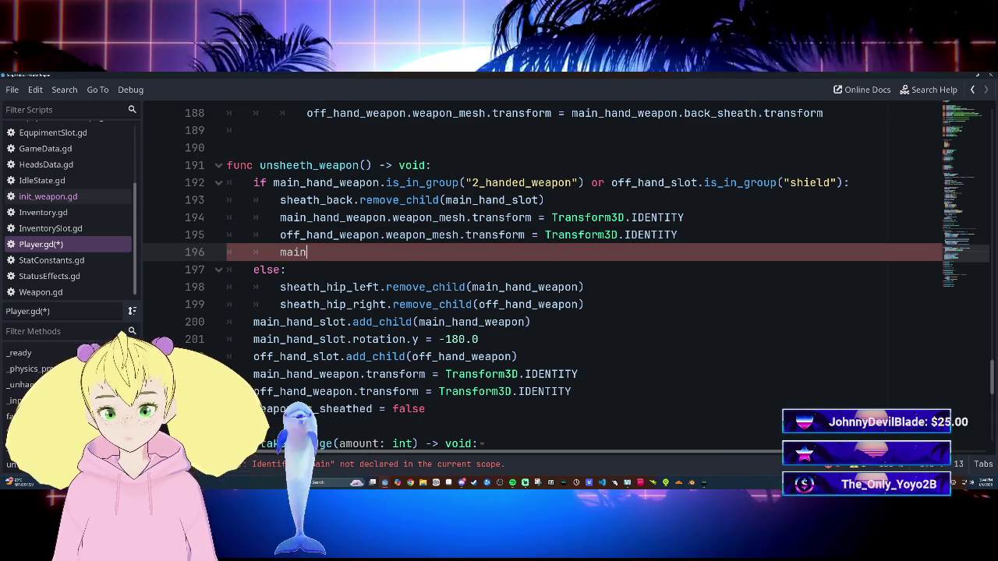
pyautogui.write('_')
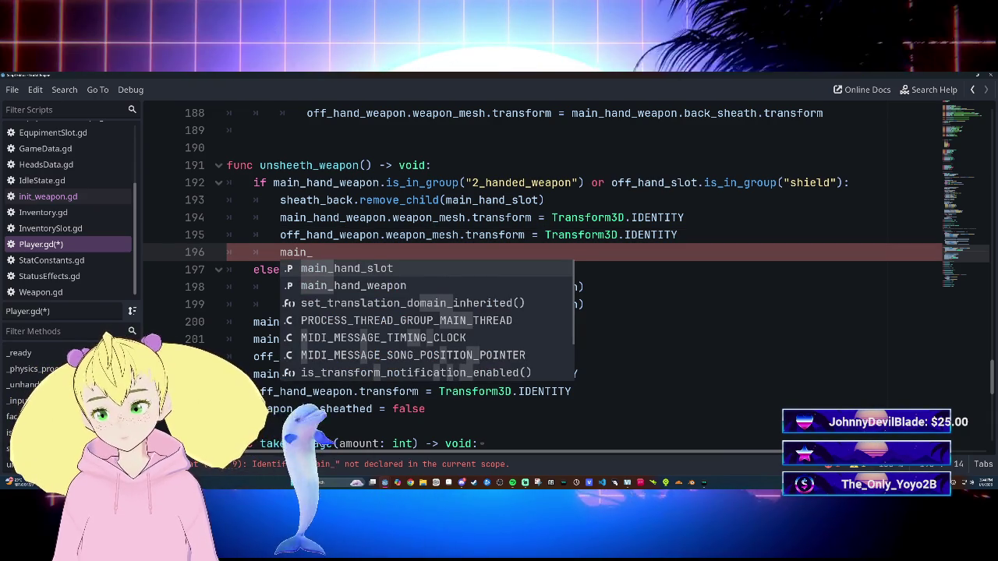
pyautogui.press('Return')
pyautogui.write('.')
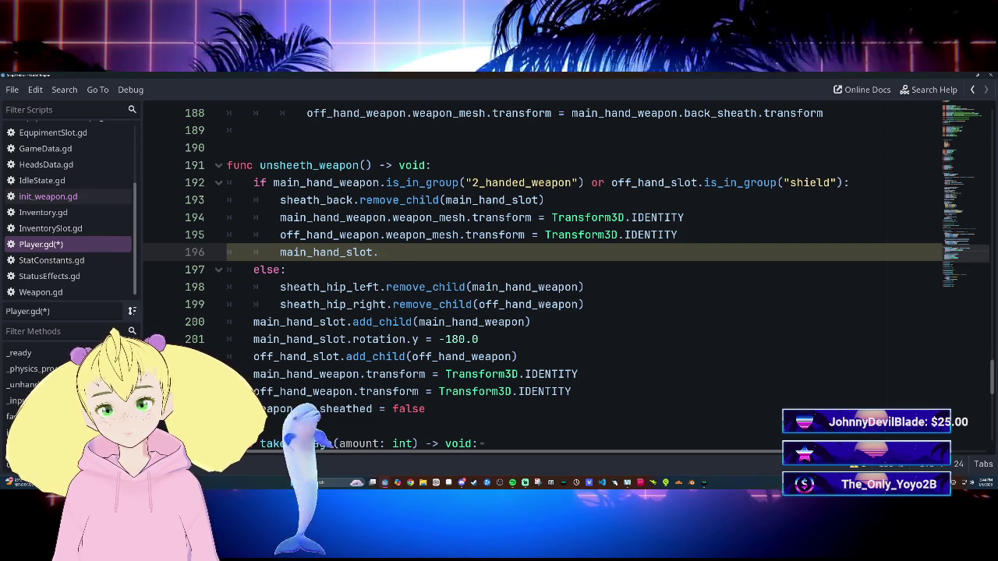
pyautogui.write('weweapon')
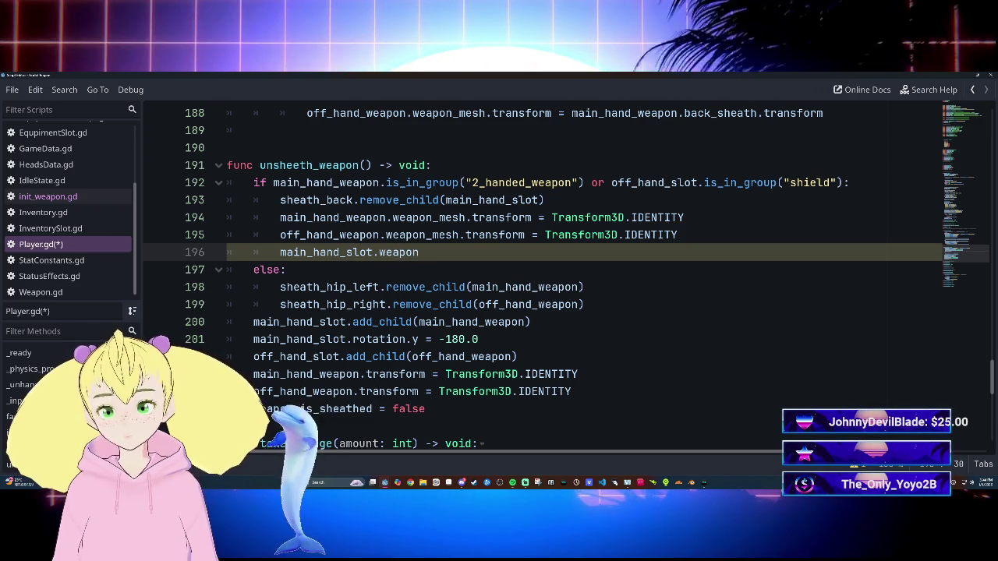
pyautogui.write('me')
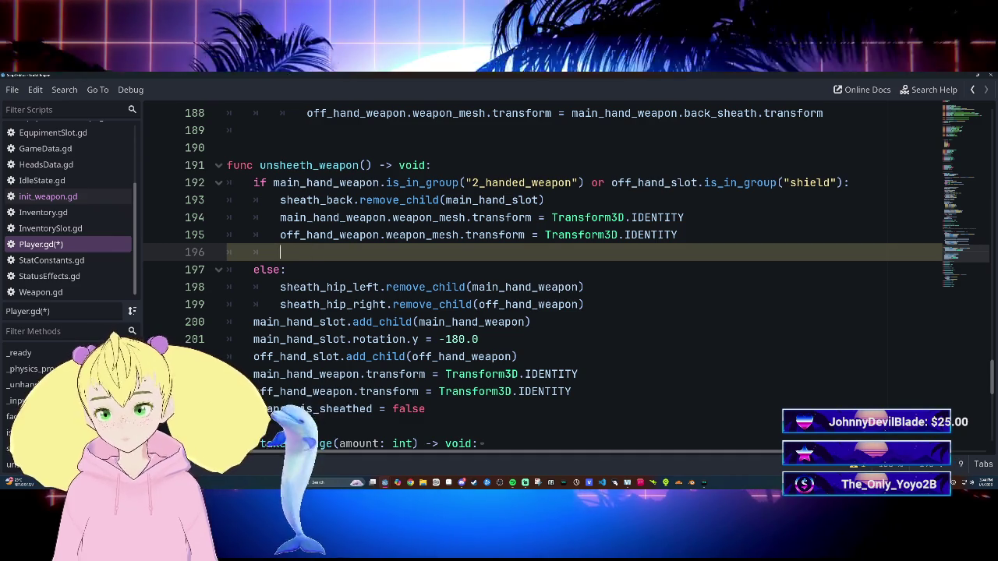
pyautogui.write('ain_')
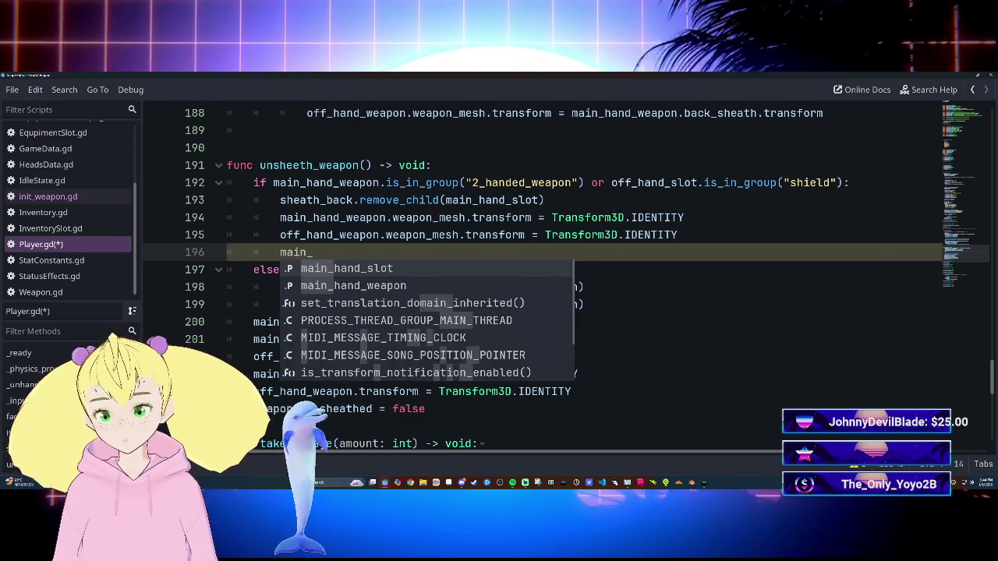
pyautogui.write('hand')
# Step: Write main_hand_weapon.weapon_mesh.rotation.y: 160 on line 196 via autocomplete suggestions
pyautogui.press('Down')
pyautogui.press('Return')
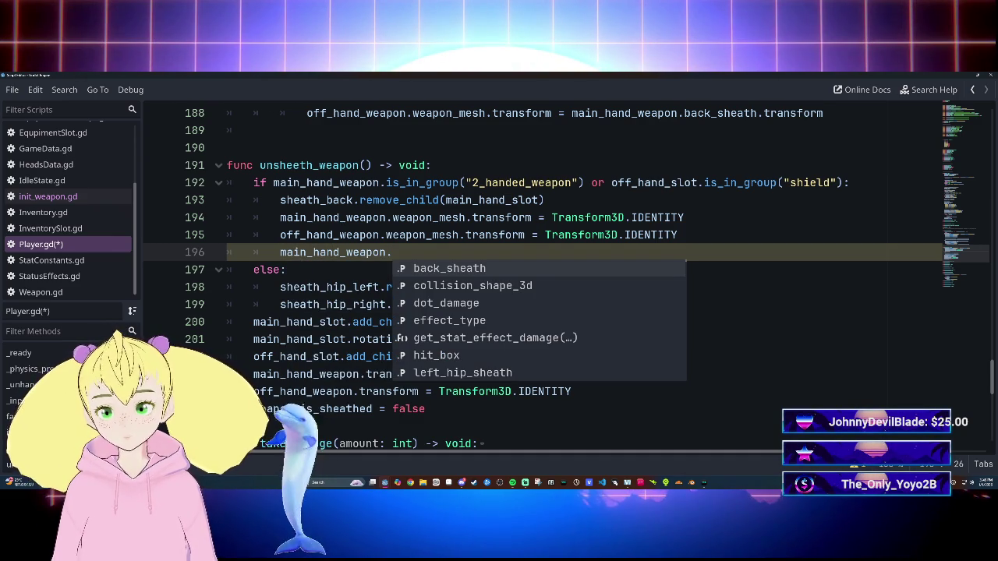
pyautogui.write('we')
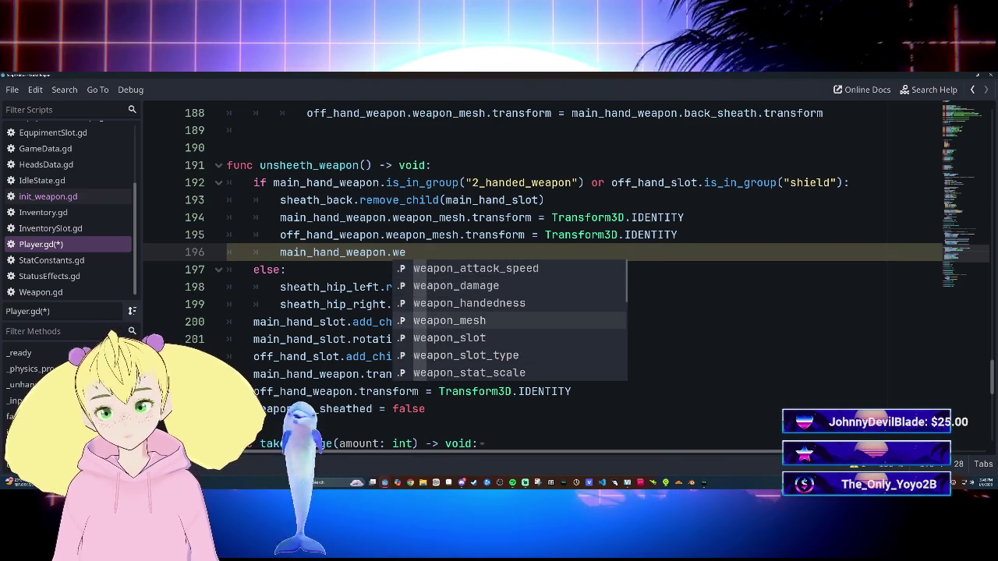
pyautogui.press('Down')
pyautogui.press('Down')
pyautogui.press('Down')
pyautogui.press('Return')
pyautogui.write('.ro')
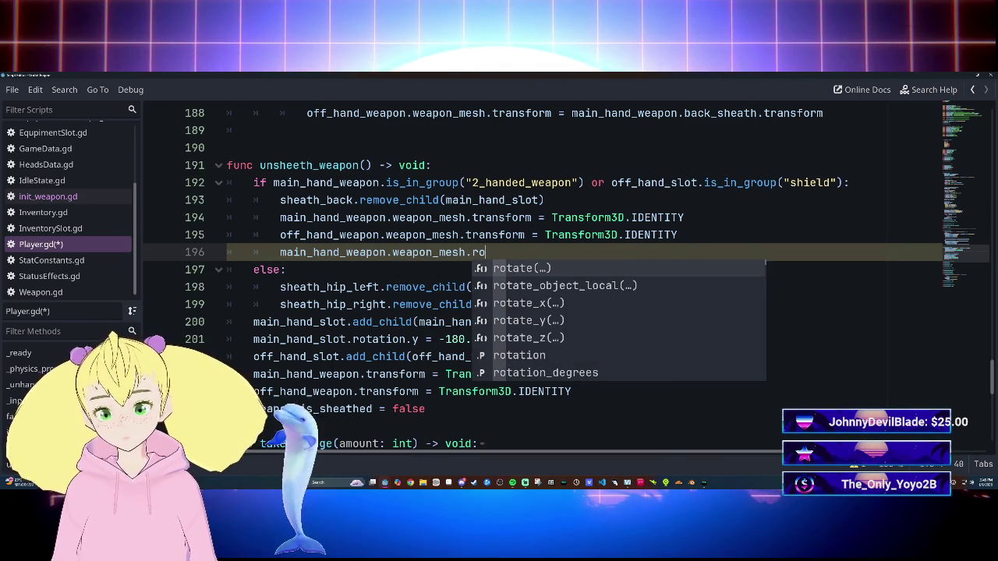
pyautogui.press('Down')
pyautogui.press('Down')
pyautogui.press('Down')
pyautogui.press('Return')
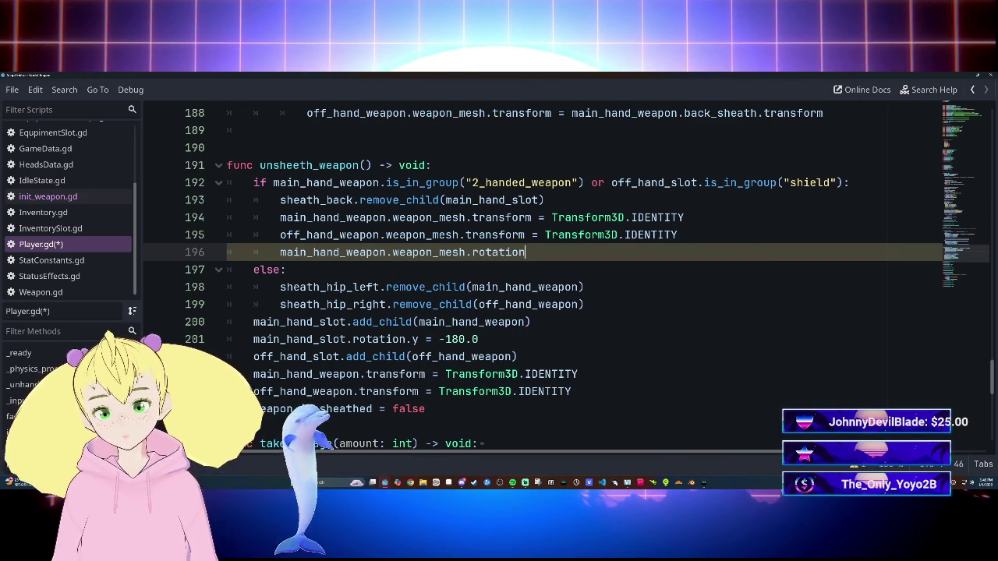
pyautogui.write('y: ')
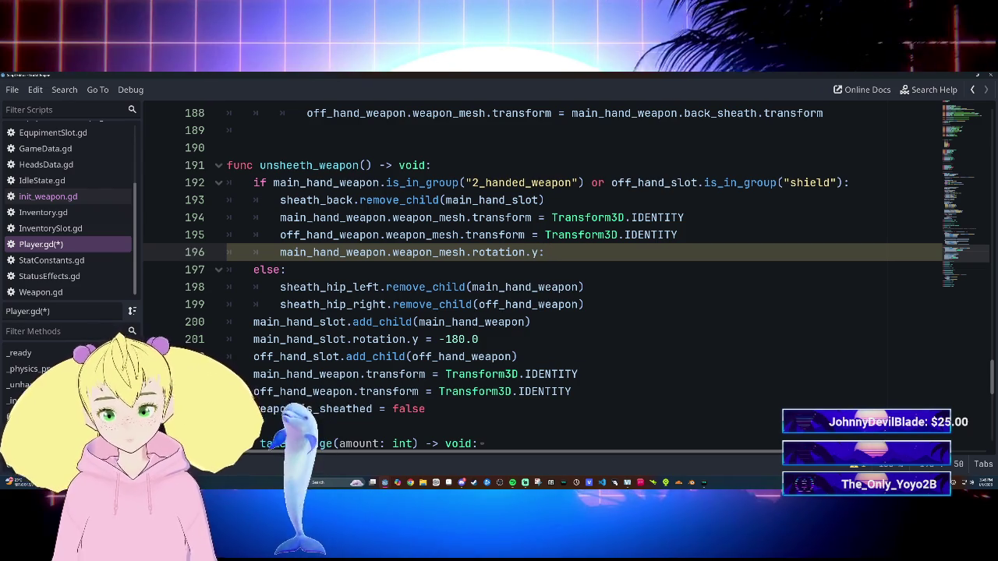
pyautogui.write('160')
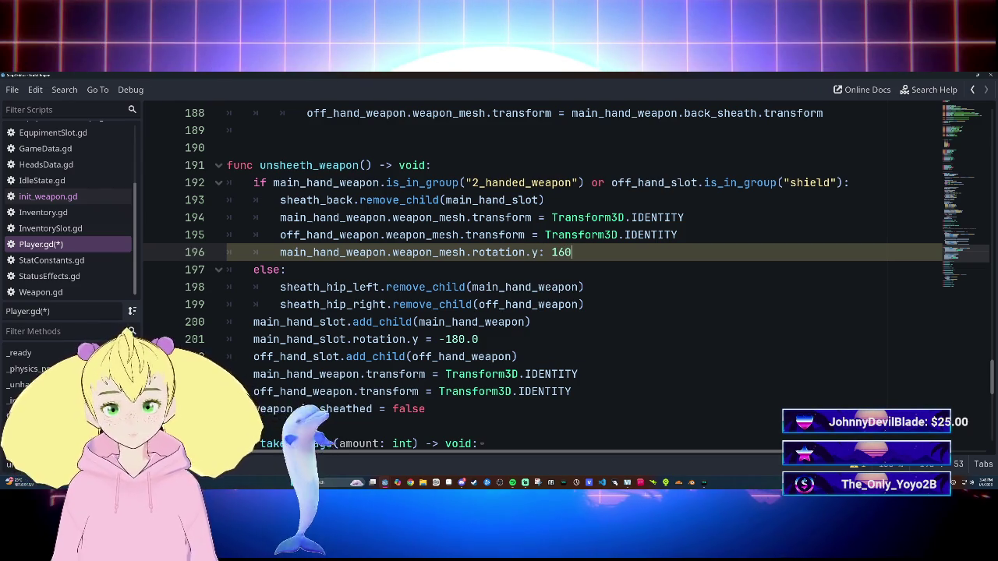